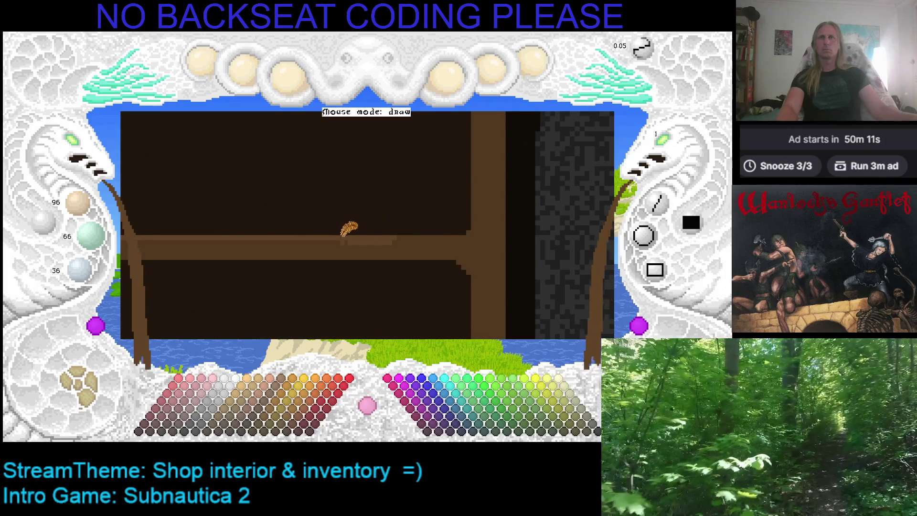
Step: Paint darker brown over the light streak on the beam top, then view the carved top and stone wall
{"action": "left_click_drag", "start_coordinate": [389, 228], "coordinate": [394, 233]}
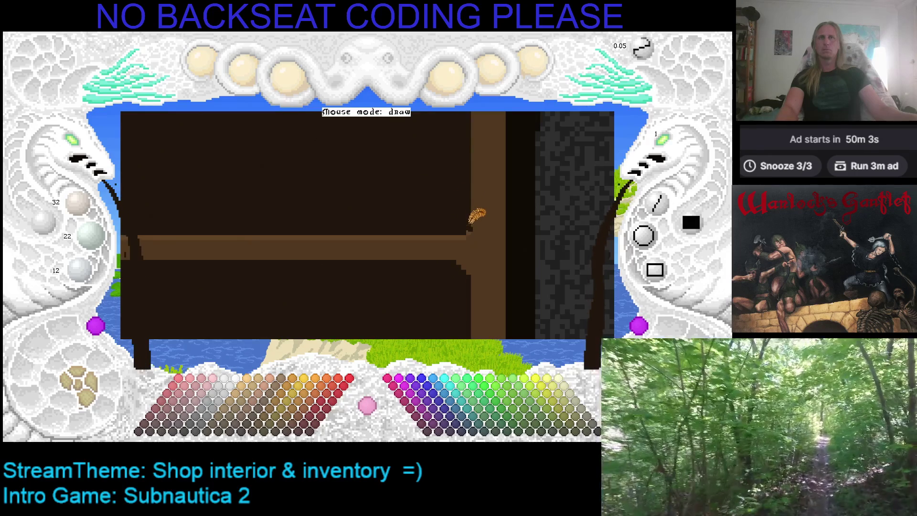
{"action": "scroll", "coordinate": [470, 230], "scroll_direction": "down", "scroll_amount": 3}
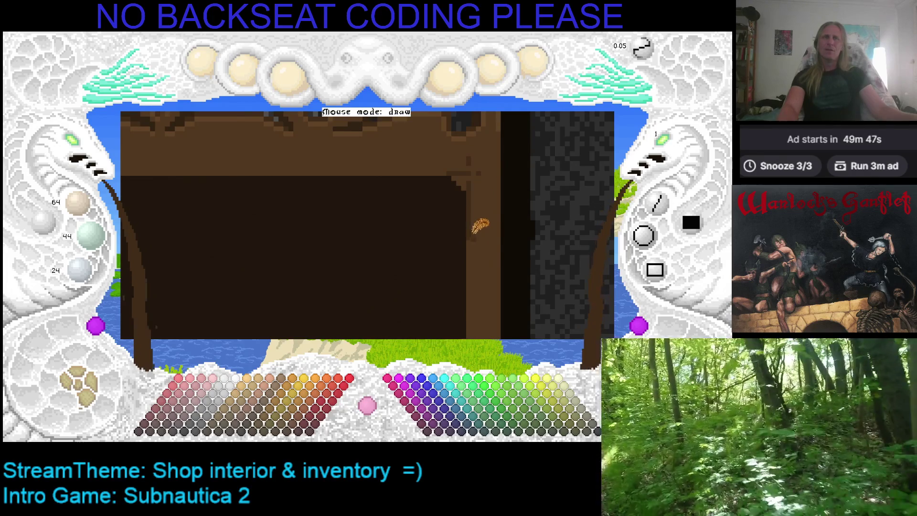
{"action": "scroll", "coordinate": [480, 229], "scroll_direction": "down", "scroll_amount": 2}
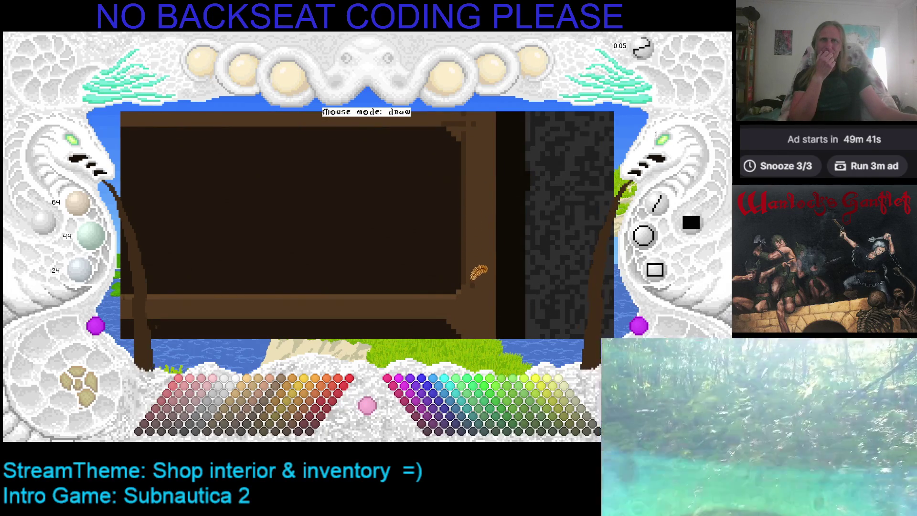
{"action": "scroll", "coordinate": [482, 258], "scroll_direction": "up", "scroll_amount": 2}
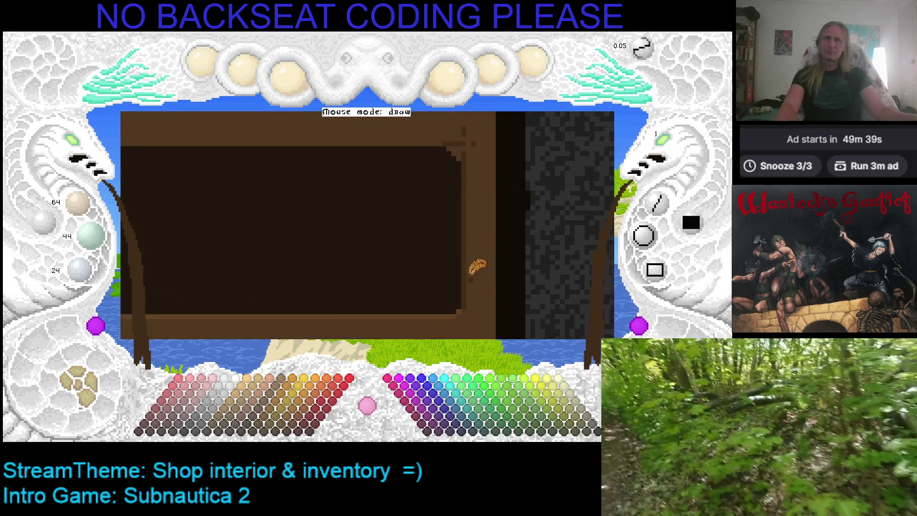
{"action": "scroll", "coordinate": [461, 253], "scroll_direction": "up", "scroll_amount": 3}
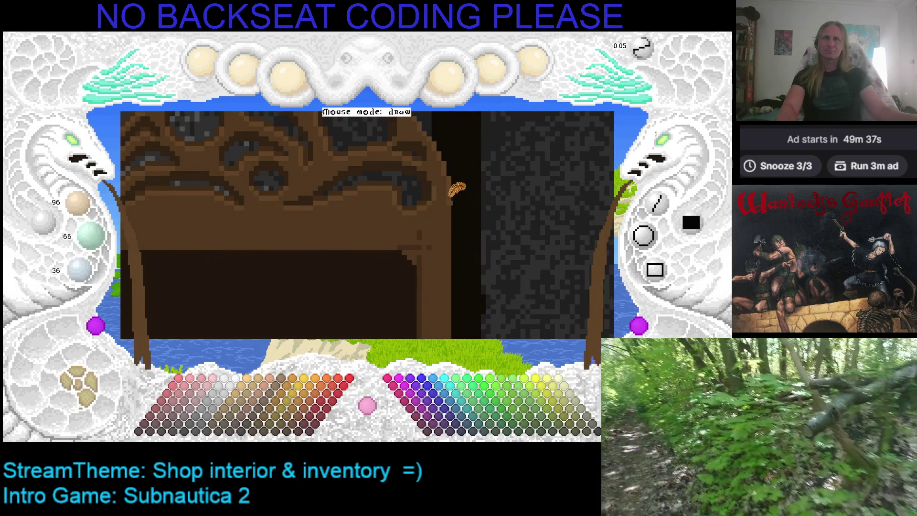
{"action": "left_click_drag", "start_coordinate": [460, 270], "coordinate": [470, 200]}
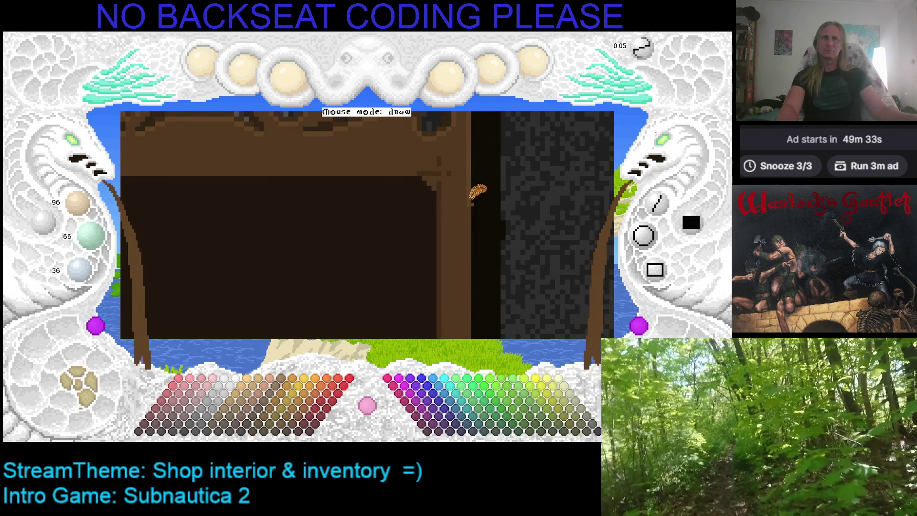
{"action": "scroll", "coordinate": [497, 194], "scroll_direction": "up", "scroll_amount": 3}
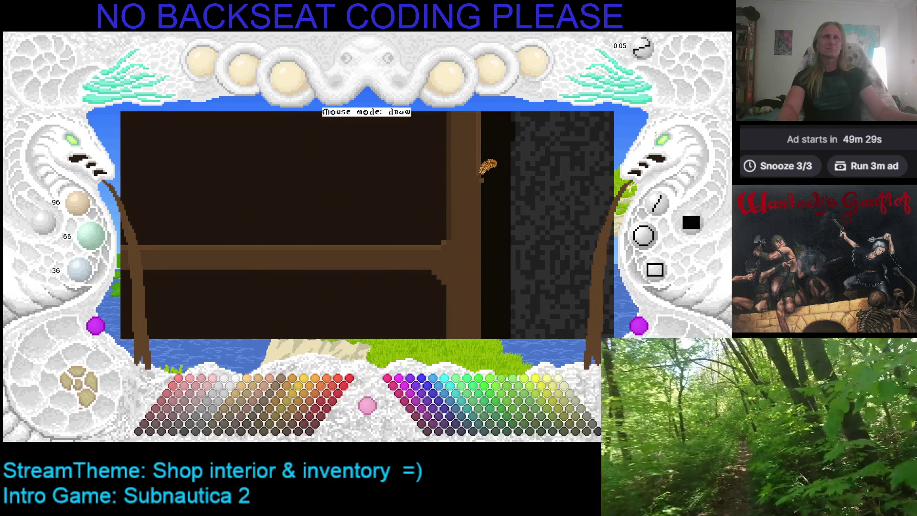
{"action": "mouse_move", "coordinate": [478, 189]}
{"action": "left_mouse_down"}
{"action": "mouse_move", "coordinate": [365, 321]}
{"action": "mouse_move", "coordinate": [434, 177]}
{"action": "left_mouse_up"}
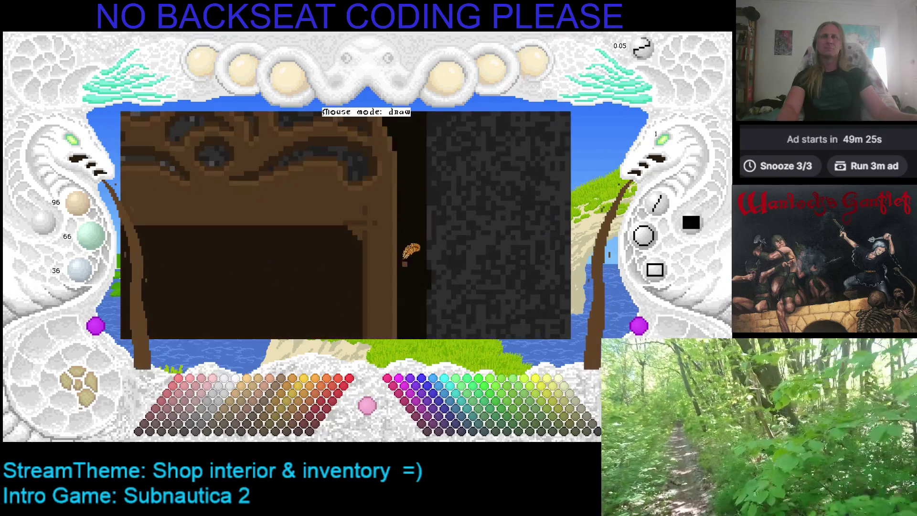
{"action": "key", "text": "c"}
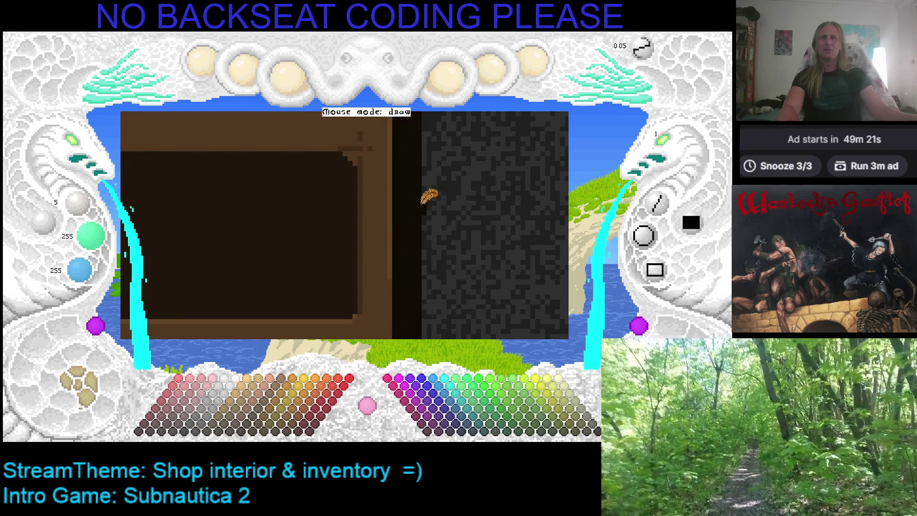
{"action": "right_click", "coordinate": [393, 253]}
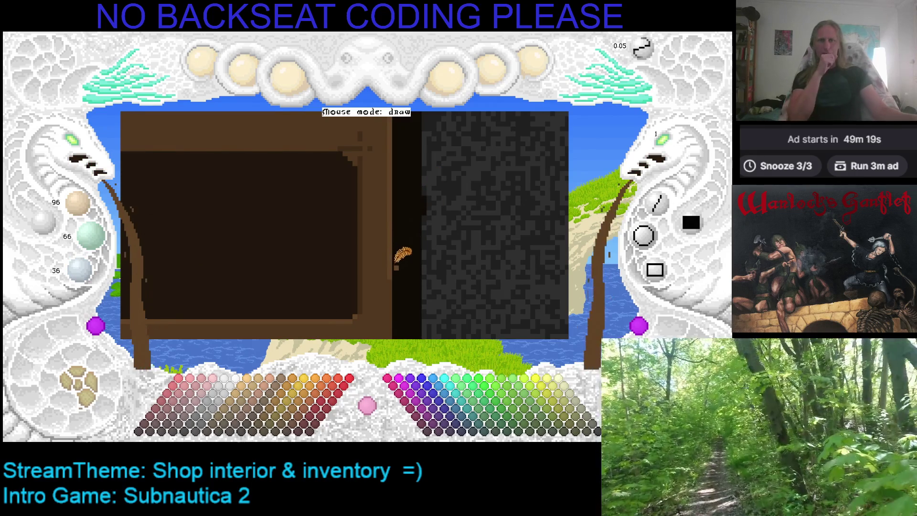
{"action": "left_click_drag", "start_coordinate": [396, 268], "coordinate": [413, 225]}
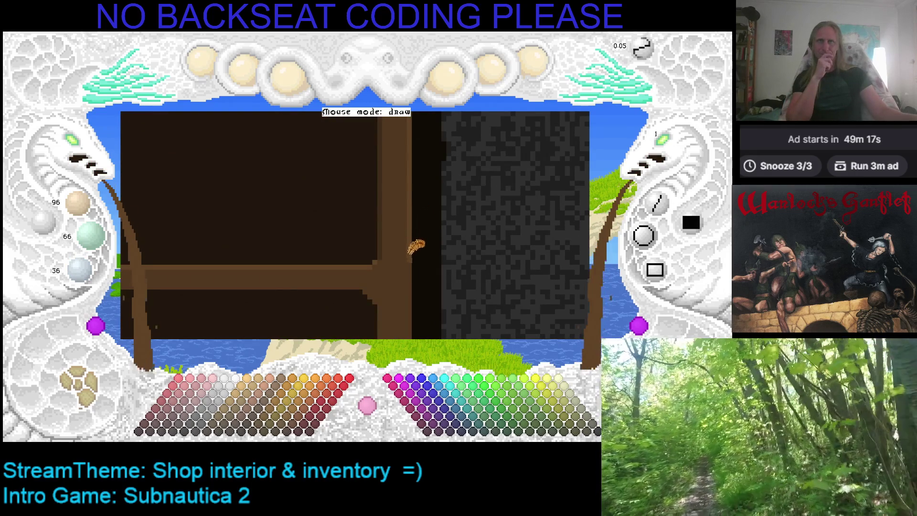
{"action": "left_click_drag", "start_coordinate": [415, 267], "coordinate": [439, 168]}
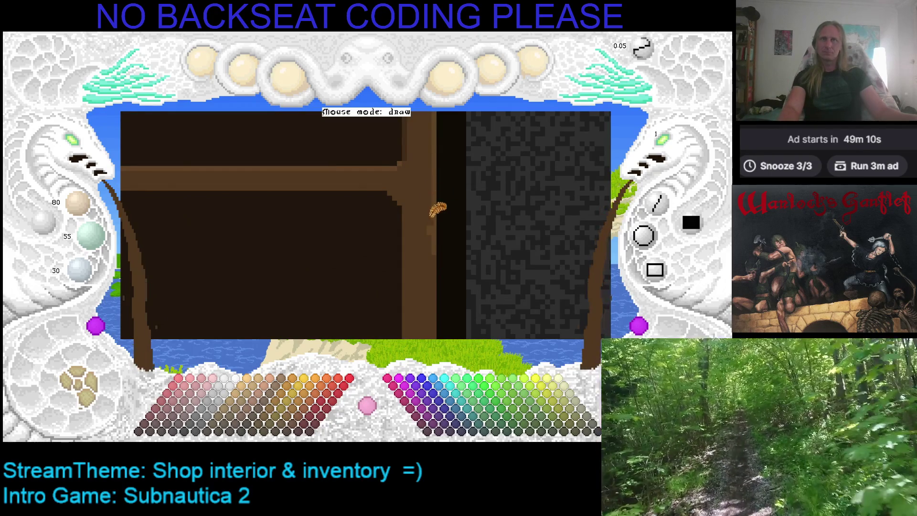
{"action": "scroll", "coordinate": [438, 222], "scroll_direction": "up", "scroll_amount": 5}
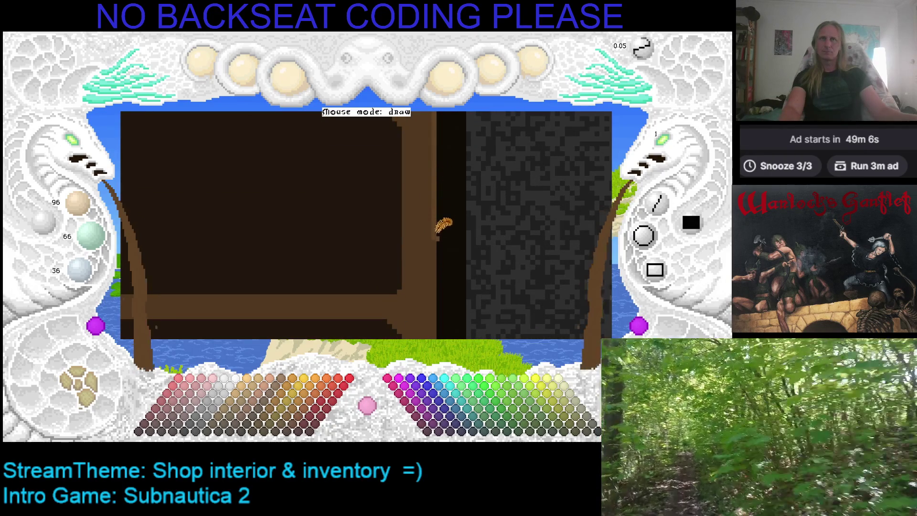
{"action": "left_click_drag", "start_coordinate": [448, 297], "coordinate": [473, 173]}
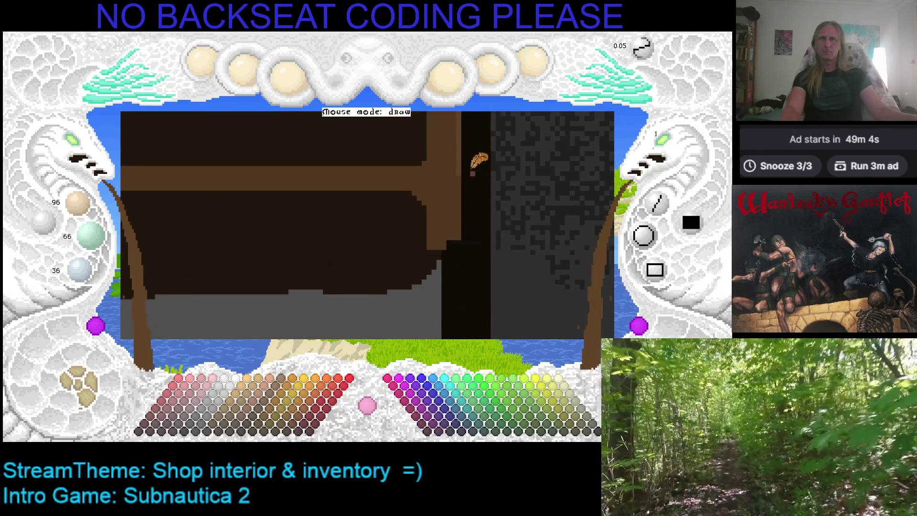
Step: Paint a lighter brown strip along the top of the full-width shelf beam near the stone pillar
{"action": "left_click_drag", "start_coordinate": [466, 227], "coordinate": [585, 213]}
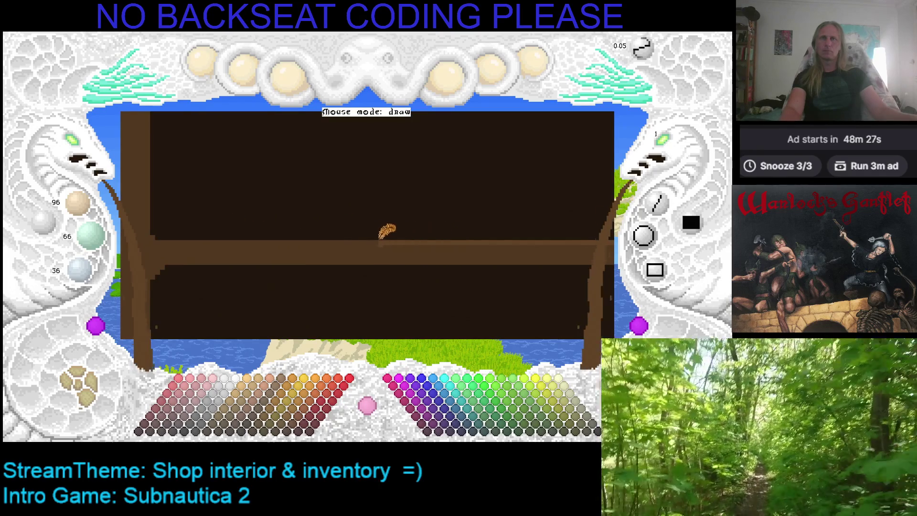
{"action": "mouse_move", "coordinate": [294, 242]}
{"action": "left_mouse_down"}
{"action": "mouse_move", "coordinate": [268, 233]}
{"action": "mouse_move", "coordinate": [285, 242]}
{"action": "left_mouse_up"}
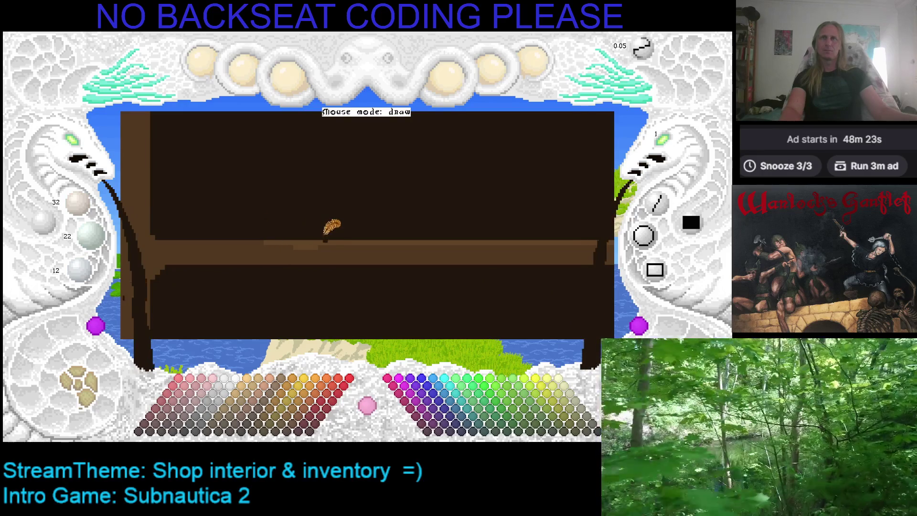
{"action": "key", "text": "Left"}
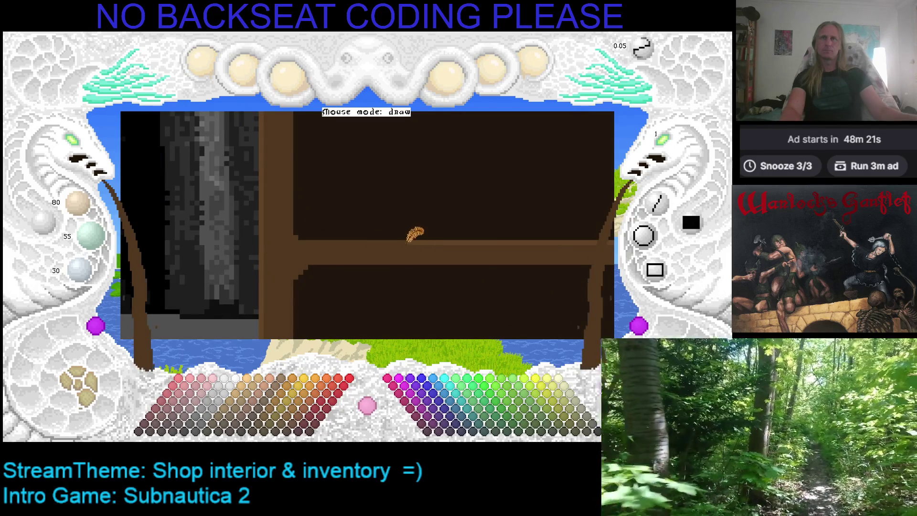
{"action": "scroll", "coordinate": [409, 241], "scroll_direction": "up", "scroll_amount": 1}
{"action": "mouse_move", "coordinate": [399, 241]}
{"action": "left_mouse_down"}
{"action": "mouse_move", "coordinate": [356, 241]}
{"action": "mouse_move", "coordinate": [393, 240]}
{"action": "left_mouse_up"}
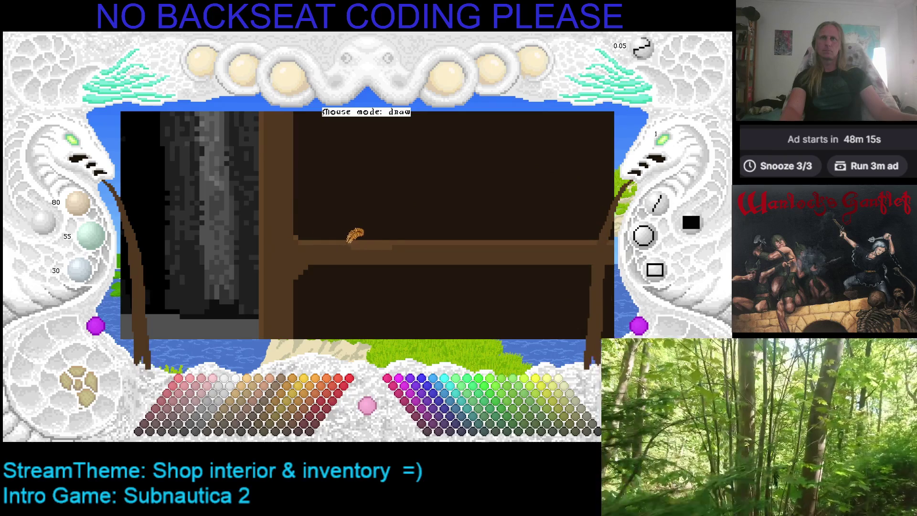
{"action": "left_click_drag", "start_coordinate": [393, 235], "coordinate": [388, 240]}
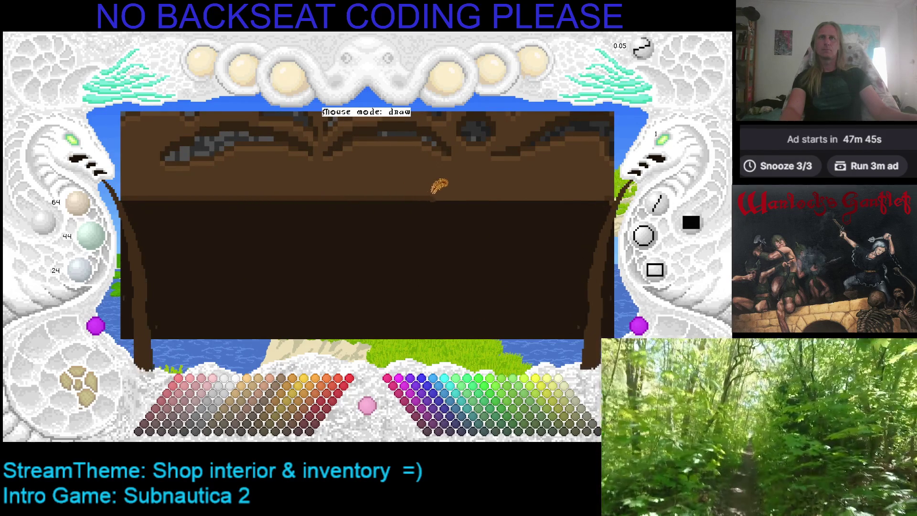
Step: Pan down to the beam and pillar, then extend the lighter brown strip leftward along the bar
{"action": "left_click_drag", "start_coordinate": [501, 180], "coordinate": [301, 188]}
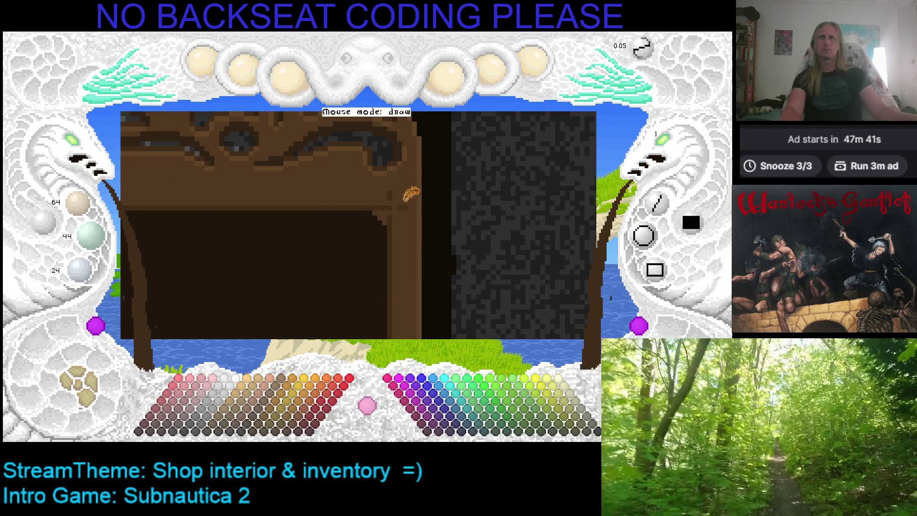
{"action": "mouse_move", "coordinate": [361, 215]}
{"action": "left_mouse_down"}
{"action": "mouse_move", "coordinate": [412, 143]}
{"action": "mouse_move", "coordinate": [489, 200]}
{"action": "left_mouse_up"}
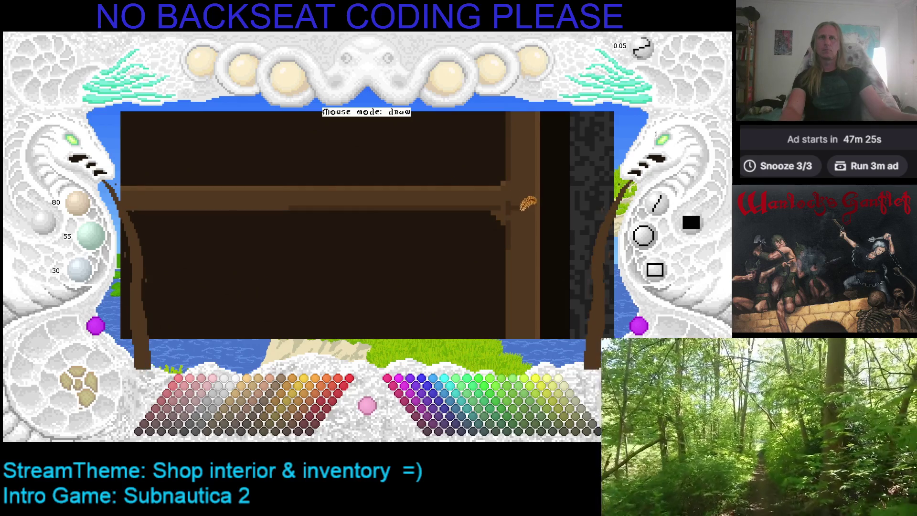
{"action": "scroll", "coordinate": [526, 196], "scroll_direction": "down", "scroll_amount": 3}
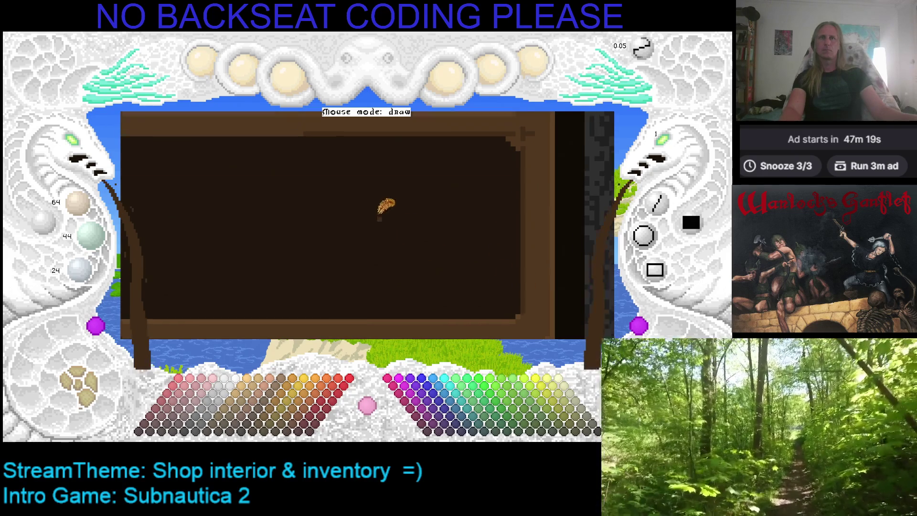
{"action": "mouse_move", "coordinate": [434, 219]}
{"action": "left_mouse_down"}
{"action": "mouse_move", "coordinate": [516, 219]}
{"action": "mouse_move", "coordinate": [359, 217]}
{"action": "left_mouse_up"}
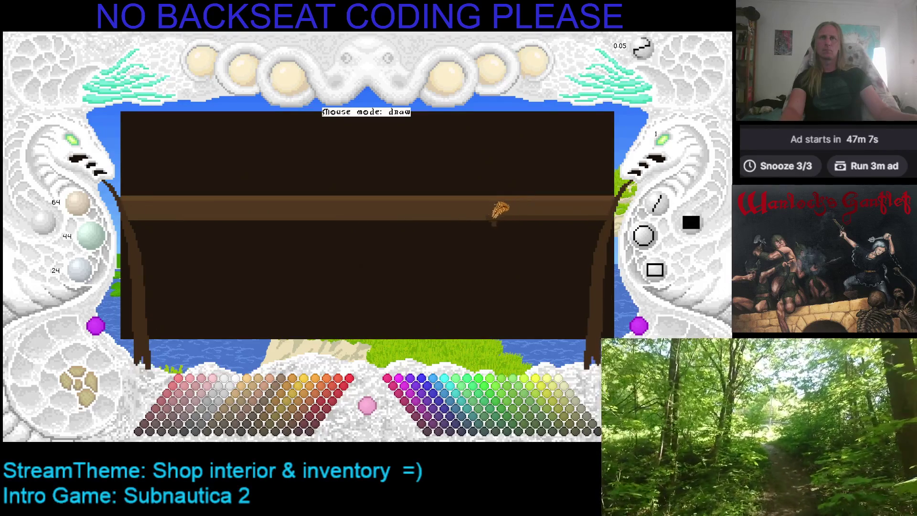
Step: Add lighter brown marks under the shelf bar and save the drawing
{"action": "left_click_drag", "start_coordinate": [337, 217], "coordinate": [432, 213]}
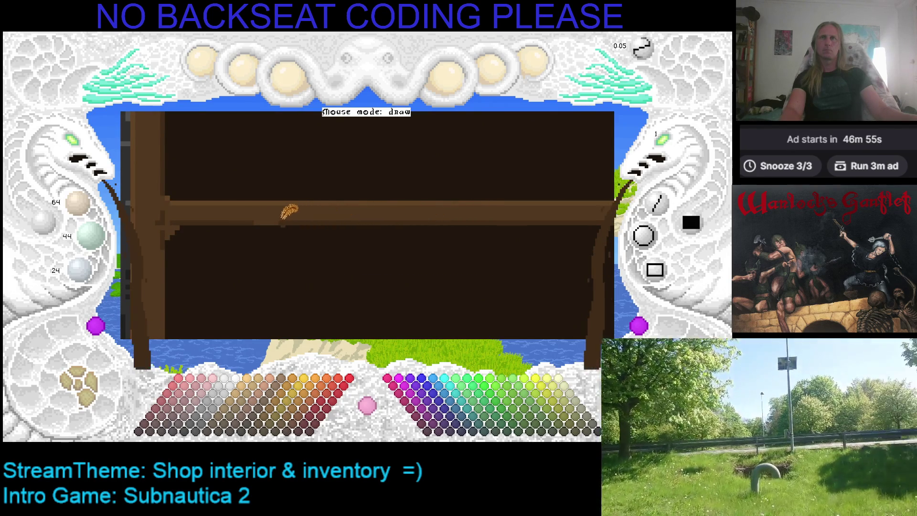
{"action": "key", "text": "ctrl+s"}
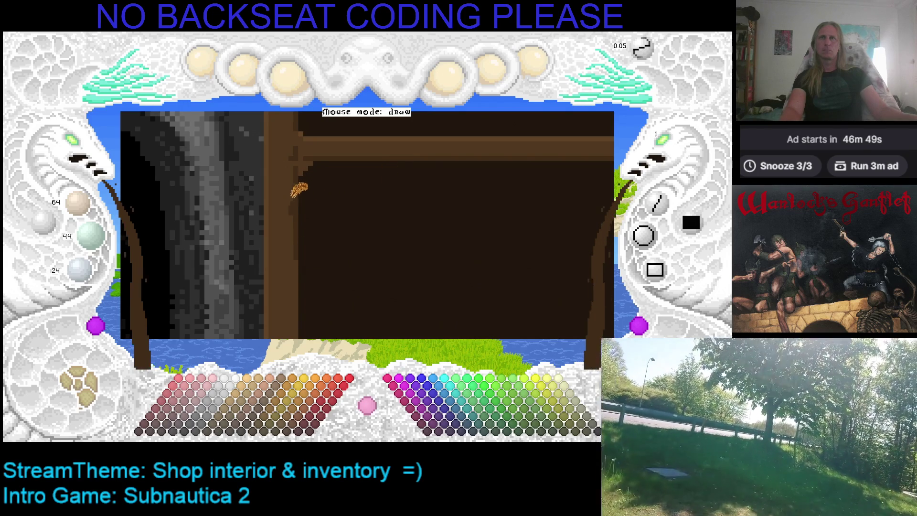
{"action": "scroll", "coordinate": [310, 192], "scroll_direction": "up", "scroll_amount": 3}
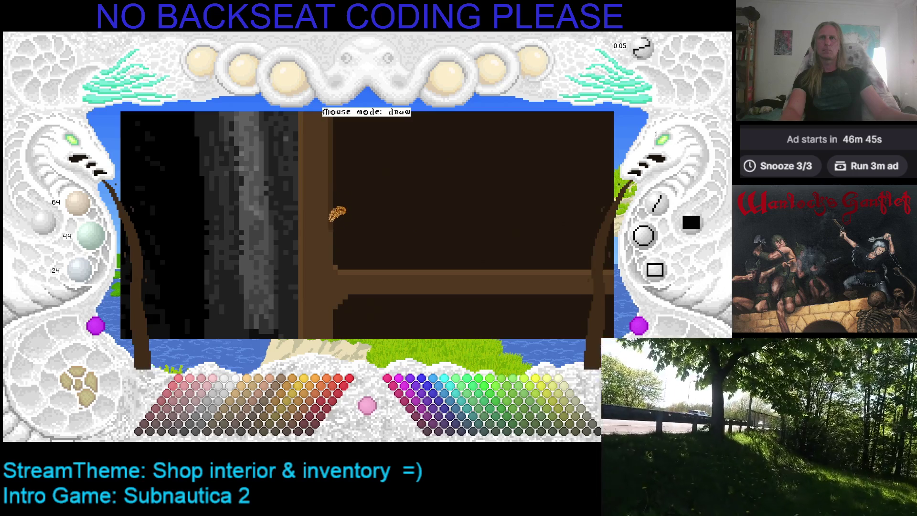
Step: Darken the brown drawing colour and reframe the view on the whole shelf plank
{"action": "scroll", "coordinate": [338, 258], "scroll_direction": "down", "scroll_amount": 2}
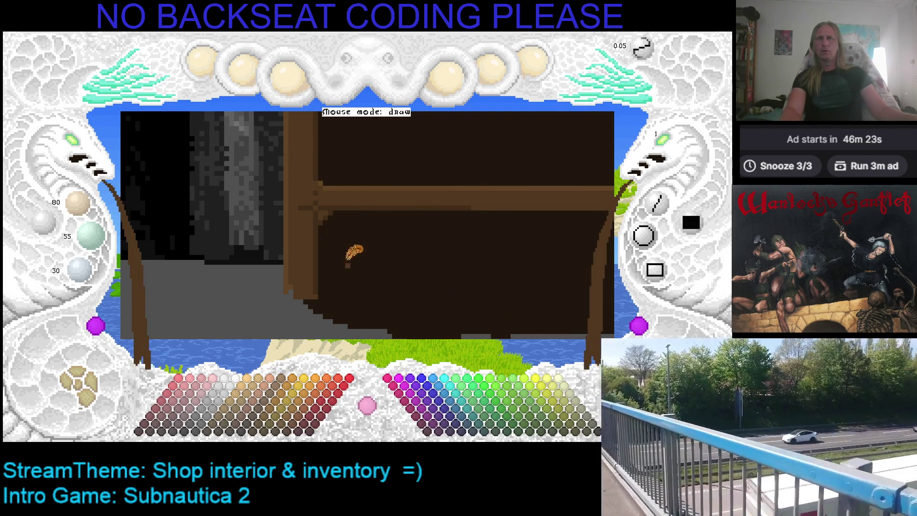
{"action": "key", "text": "Right"}
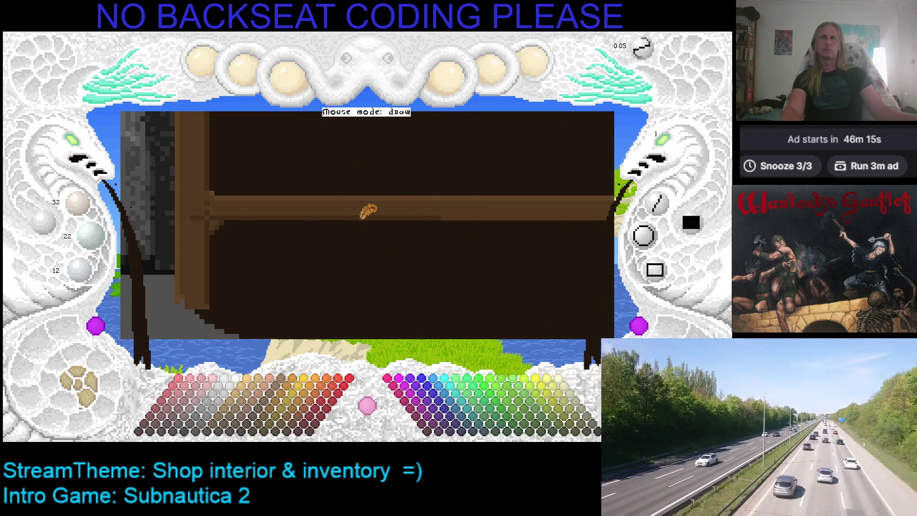
{"action": "key", "text": "Right"}
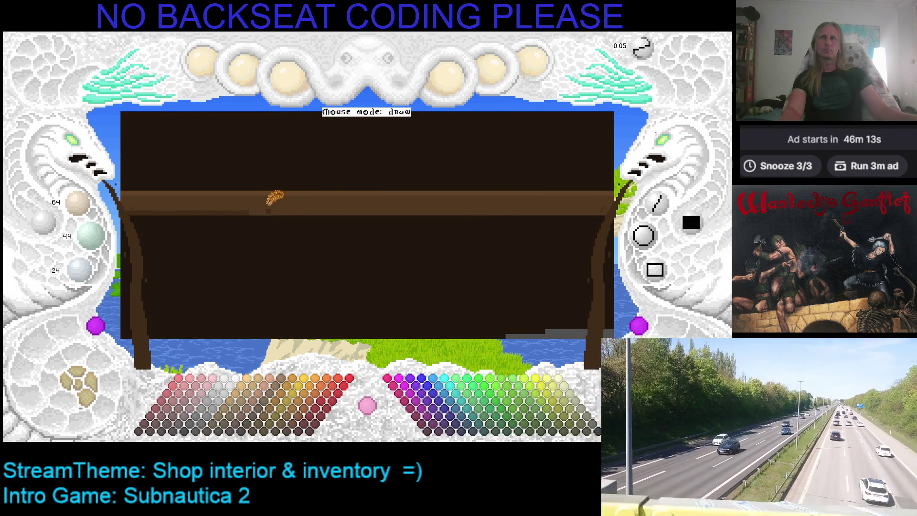
Step: Shade the shelf plank's lower edge, undoing the overly dark band beneath it
{"action": "left_click_drag", "start_coordinate": [272, 213], "coordinate": [319, 212]}
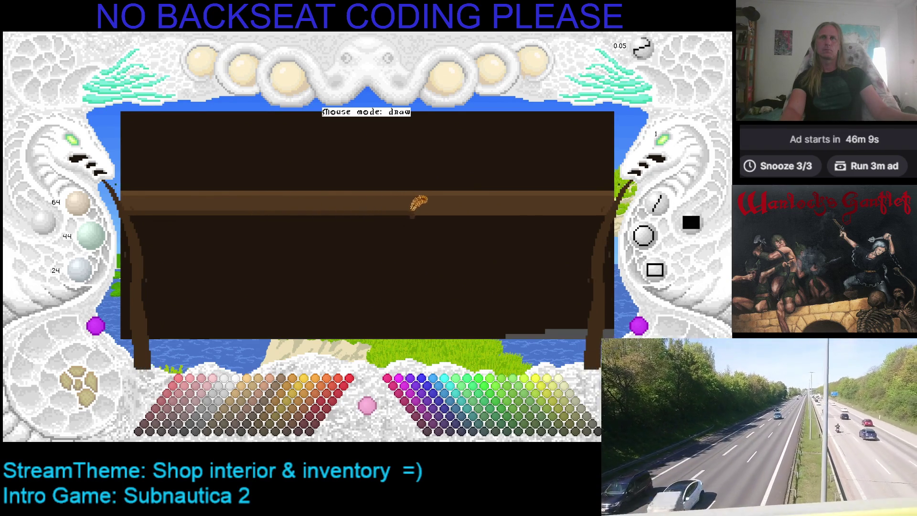
{"action": "left_click_drag", "start_coordinate": [229, 202], "coordinate": [282, 203]}
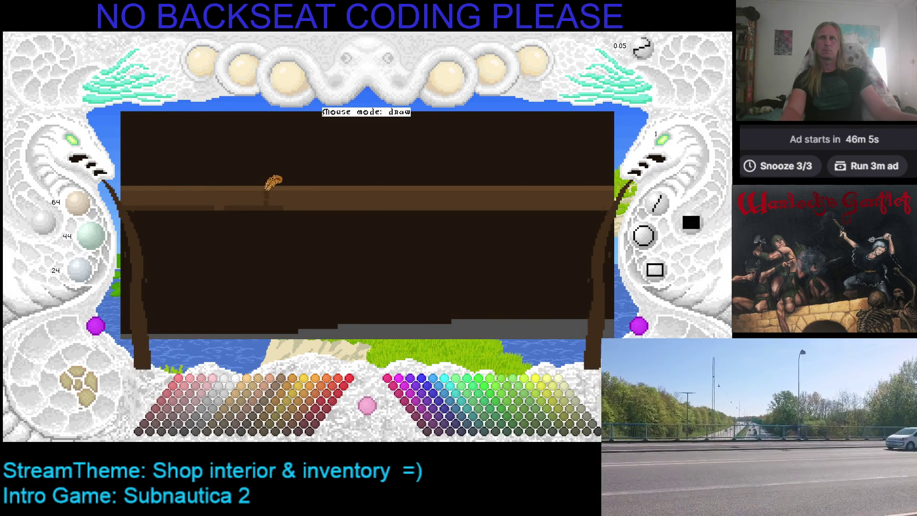
{"action": "mouse_move", "coordinate": [273, 191]}
{"action": "left_mouse_down"}
{"action": "mouse_move", "coordinate": [476, 196]}
{"action": "mouse_move", "coordinate": [267, 196]}
{"action": "left_mouse_up"}
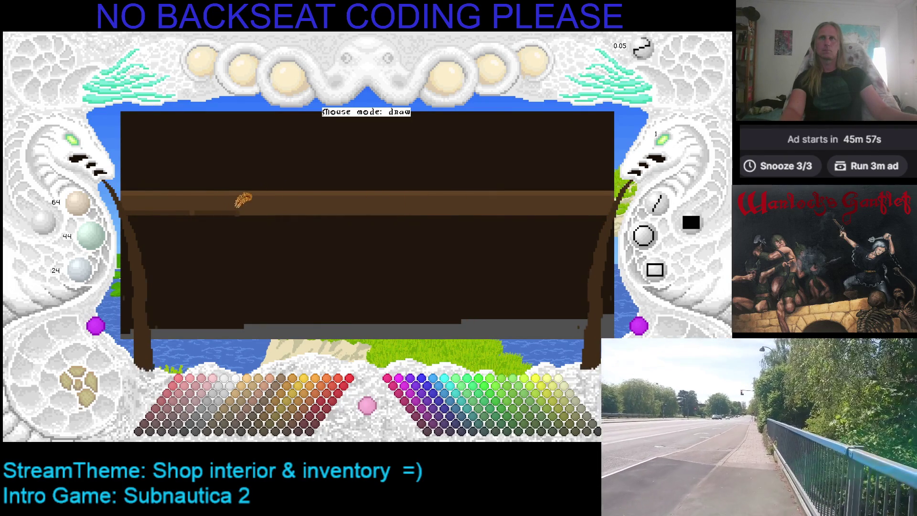
{"action": "left_click_drag", "start_coordinate": [246, 198], "coordinate": [325, 200]}
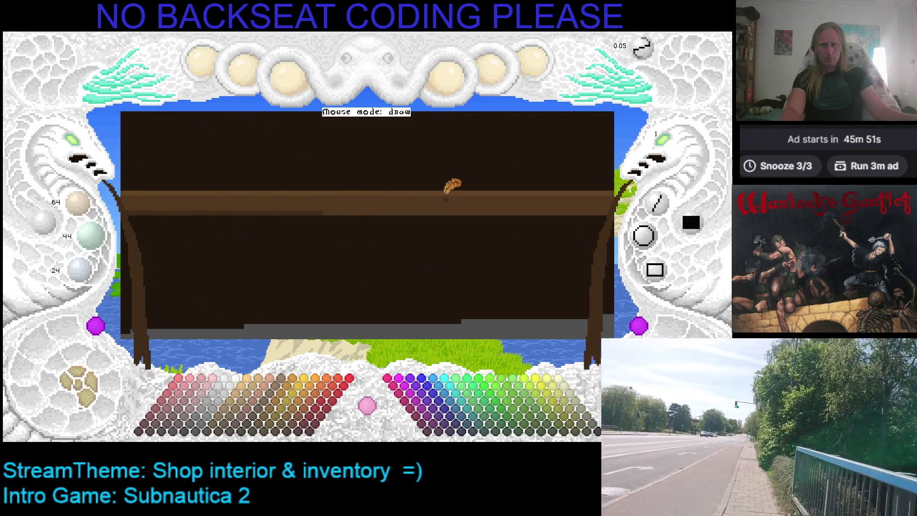
{"action": "key", "text": "ctrl+z"}
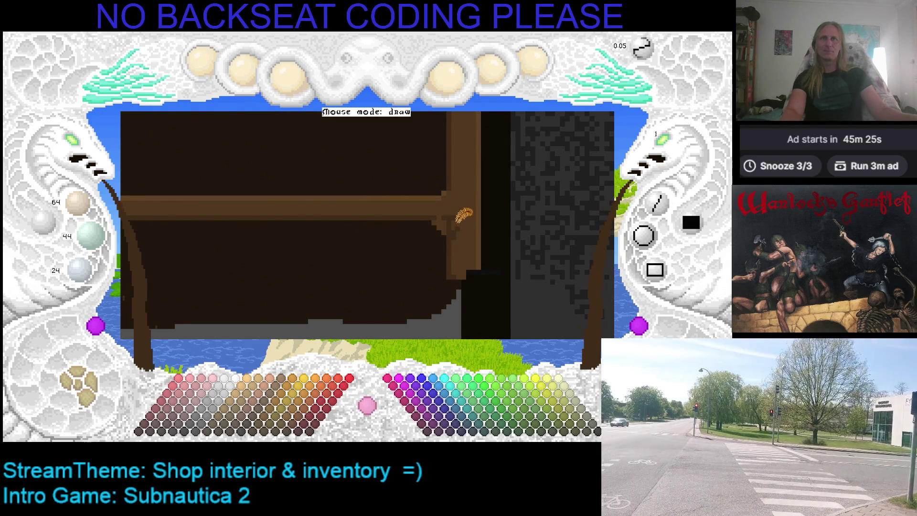
Step: Frame the joint where the shaded plank meets the post beside the stone wall
{"action": "scroll", "coordinate": [461, 265], "scroll_direction": "up", "scroll_amount": 2}
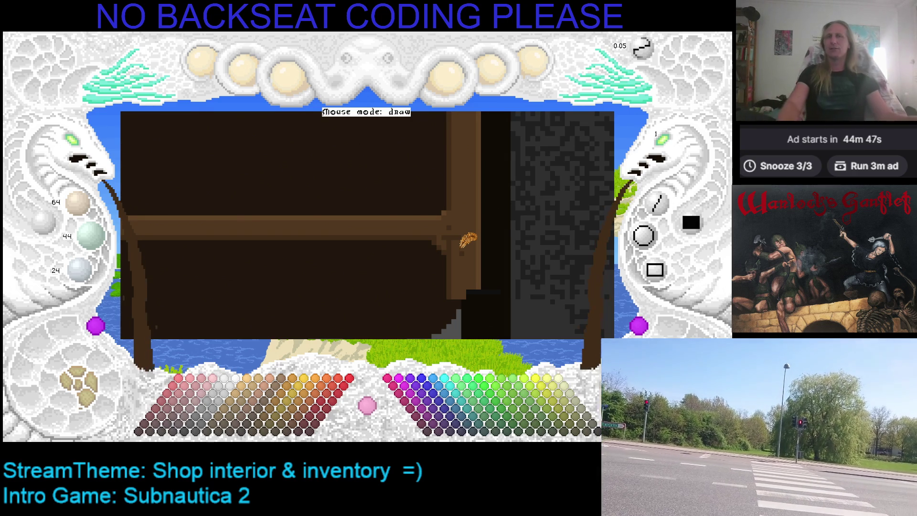
{"action": "key", "text": "Left"}
{"action": "key", "text": "Up"}
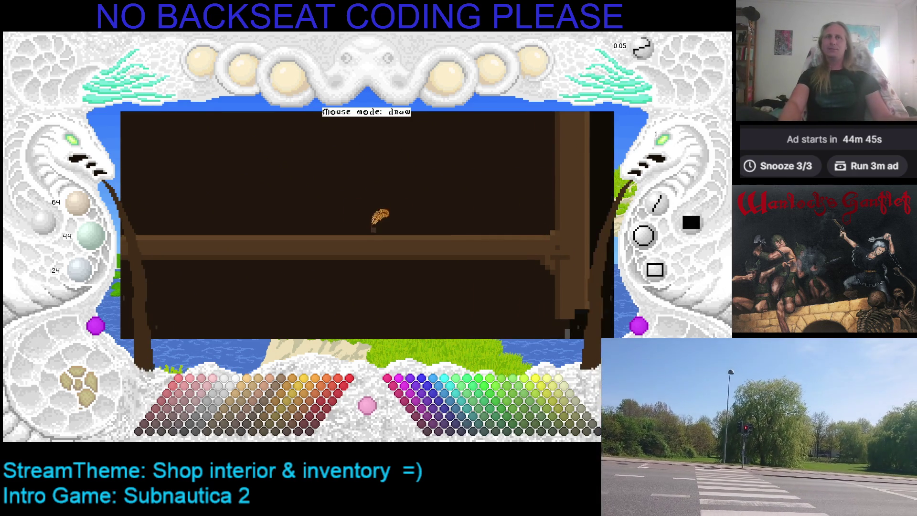
{"action": "left_click", "coordinate": [76, 143]}
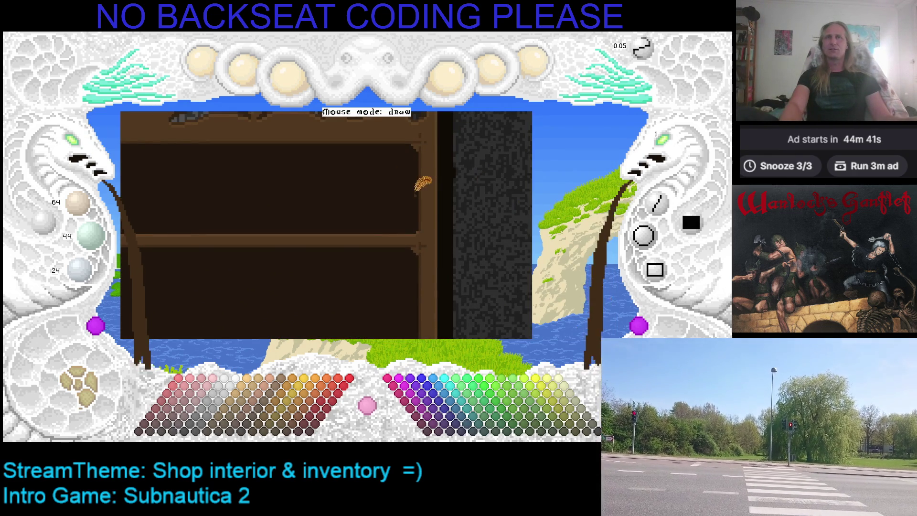
{"action": "left_click", "coordinate": [72, 144]}
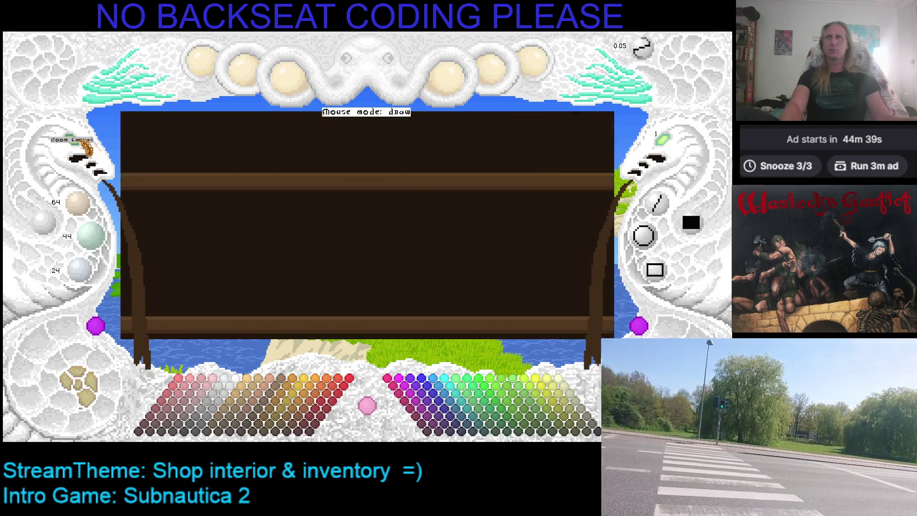
{"action": "scroll", "coordinate": [315, 163], "scroll_direction": "down", "scroll_amount": 3}
{"action": "scroll", "coordinate": [369, 205], "scroll_direction": "right", "scroll_amount": 3}
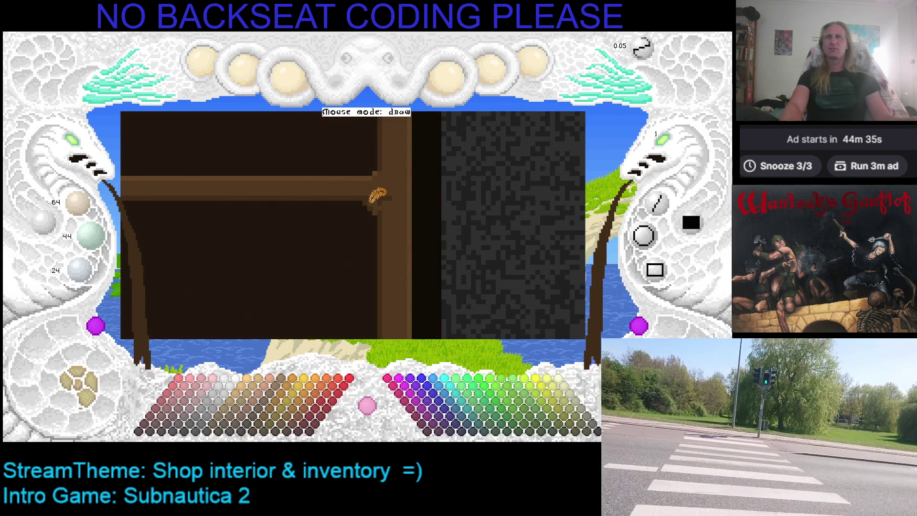
Step: Settle the drawing colour on darker brown 80, 55, 30
{"action": "scroll", "coordinate": [382, 186], "scroll_direction": "up", "scroll_amount": 3}
{"action": "scroll", "coordinate": [393, 267], "scroll_direction": "up", "scroll_amount": 2}
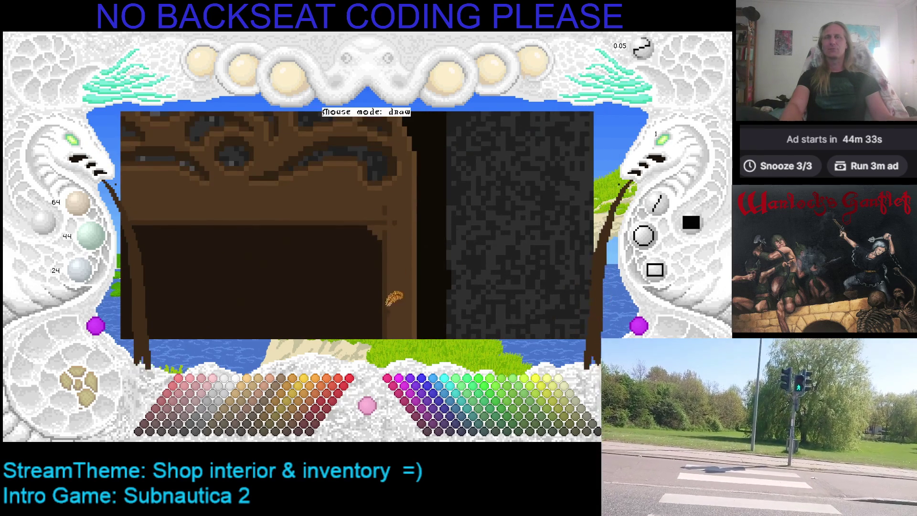
{"action": "scroll", "coordinate": [393, 300], "scroll_direction": "down", "scroll_amount": 1}
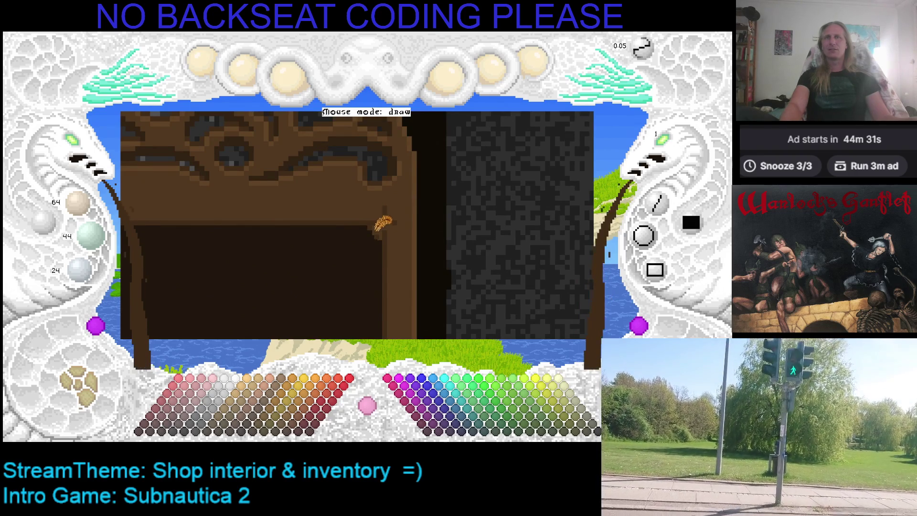
{"action": "scroll", "coordinate": [241, 256], "scroll_direction": "down", "scroll_amount": 2}
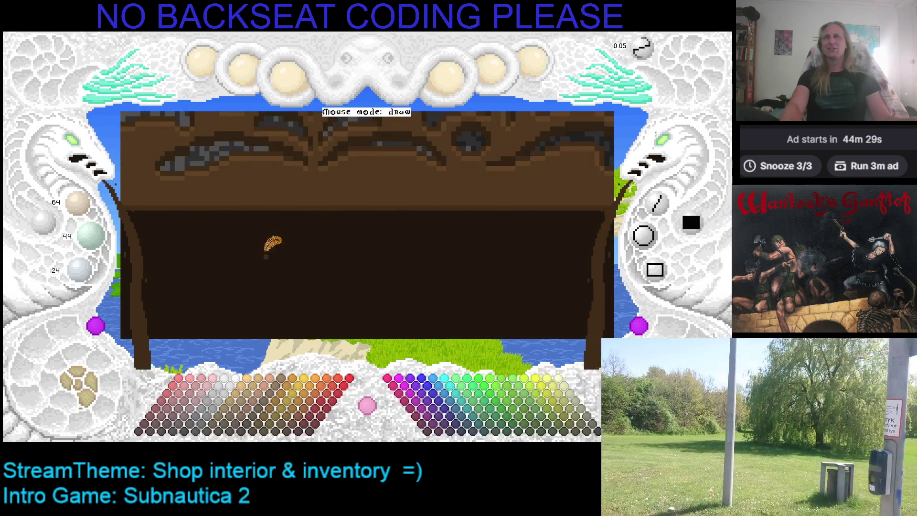
{"action": "scroll", "coordinate": [324, 229], "scroll_direction": "up", "scroll_amount": 1}
{"action": "scroll", "coordinate": [306, 221], "scroll_direction": "up", "scroll_amount": 1}
{"action": "scroll", "coordinate": [293, 215], "scroll_direction": "up", "scroll_amount": 1}
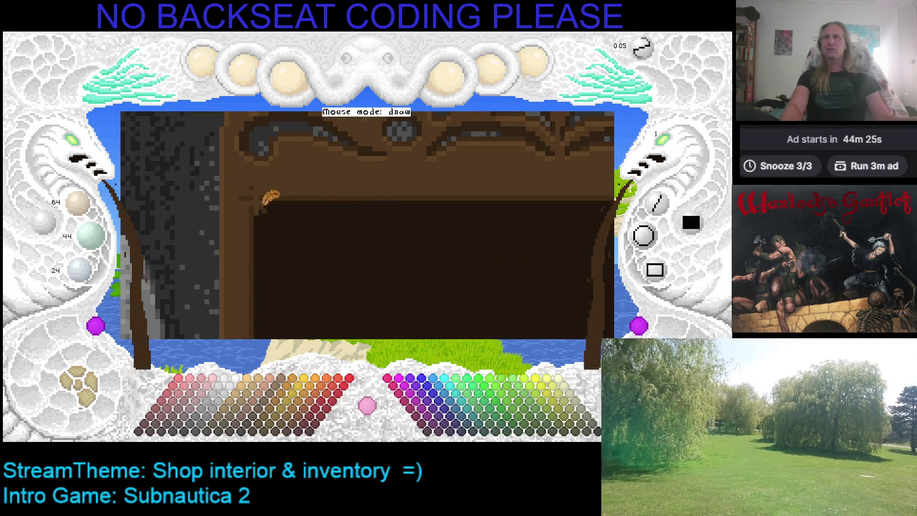
{"action": "scroll", "coordinate": [315, 258], "scroll_direction": "down", "scroll_amount": 1}
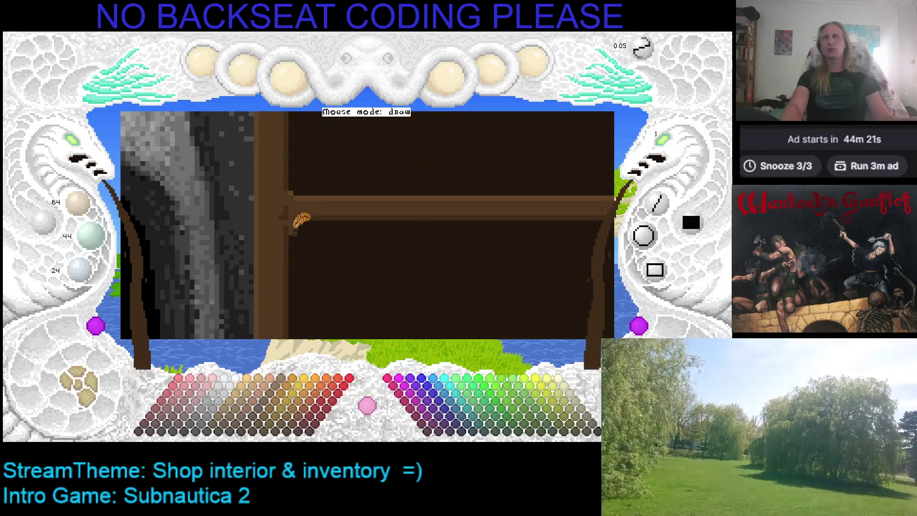
Step: Pan across the carved cabinet top to its right corner beside the stone wall
{"action": "left_click_drag", "start_coordinate": [357, 199], "coordinate": [331, 247]}
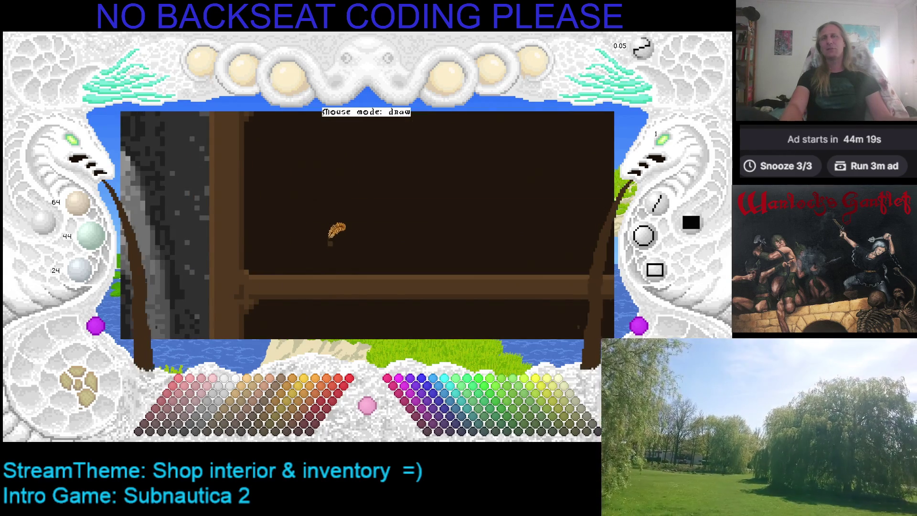
{"action": "mouse_move", "coordinate": [334, 215]}
{"action": "left_mouse_down"}
{"action": "mouse_move", "coordinate": [223, 241]}
{"action": "mouse_move", "coordinate": [299, 258]}
{"action": "left_mouse_up"}
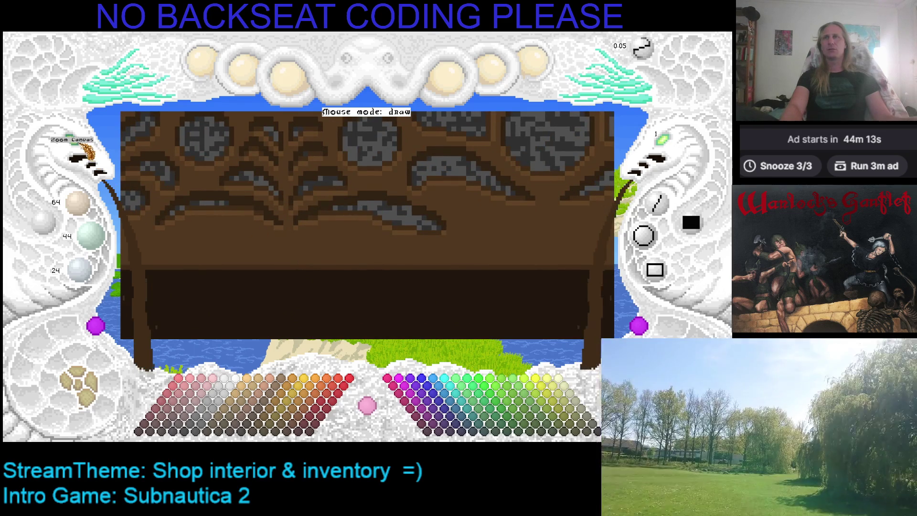
{"action": "left_click_drag", "start_coordinate": [230, 195], "coordinate": [287, 204]}
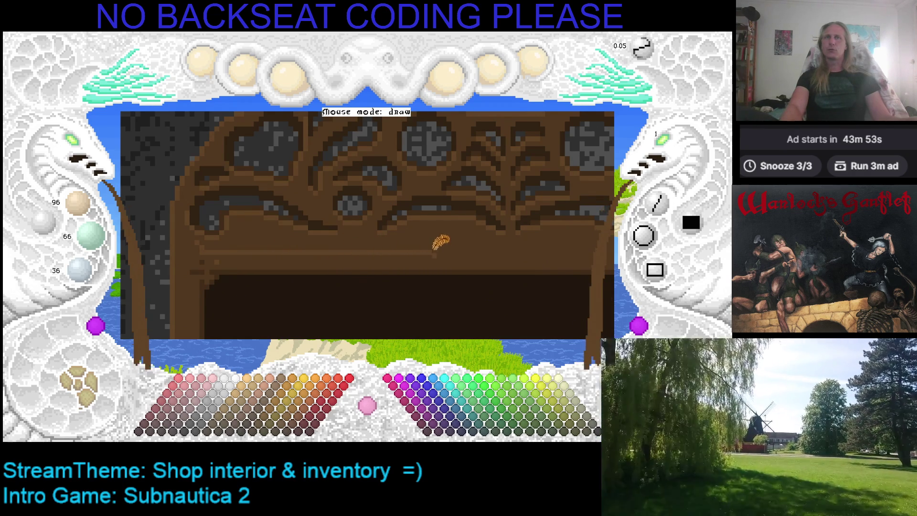
{"action": "scroll", "coordinate": [530, 239], "scroll_direction": "right", "scroll_amount": 3}
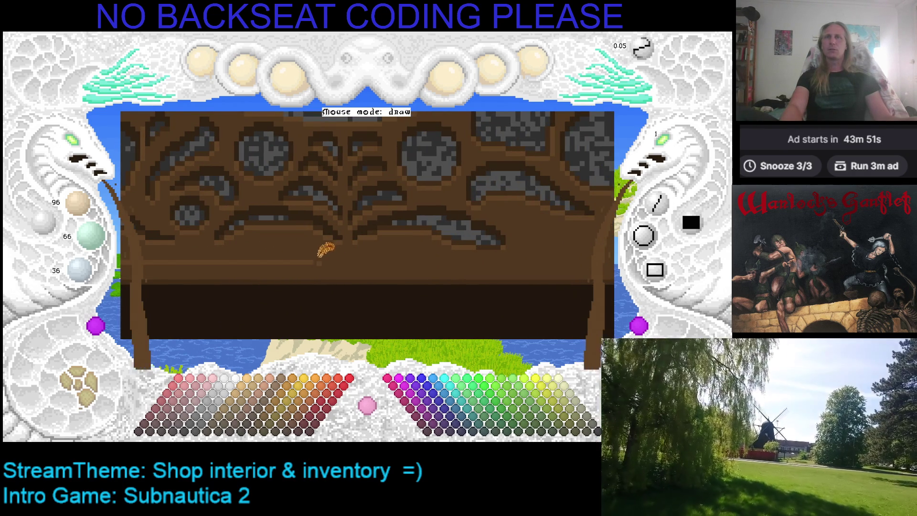
{"action": "scroll", "coordinate": [392, 236], "scroll_direction": "right", "scroll_amount": 2}
{"action": "scroll", "coordinate": [373, 234], "scroll_direction": "left", "scroll_amount": 3}
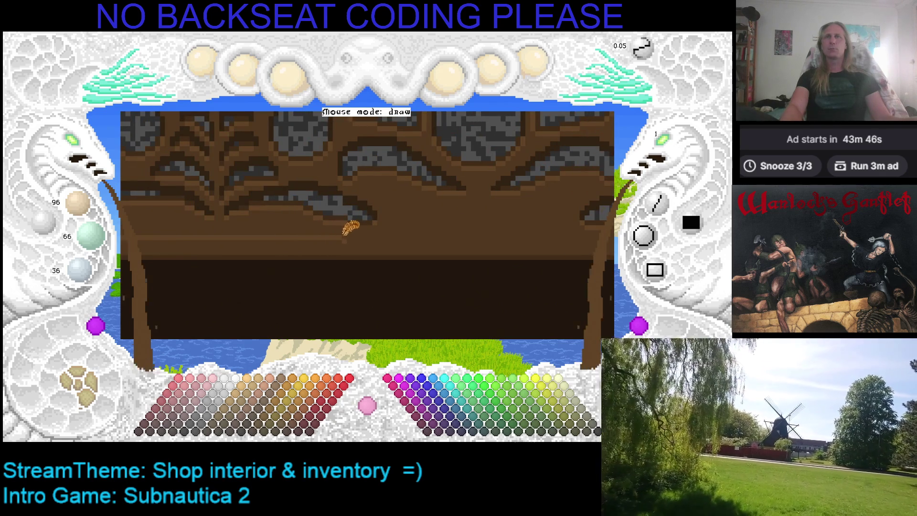
{"action": "scroll", "coordinate": [444, 220], "scroll_direction": "right", "scroll_amount": 2}
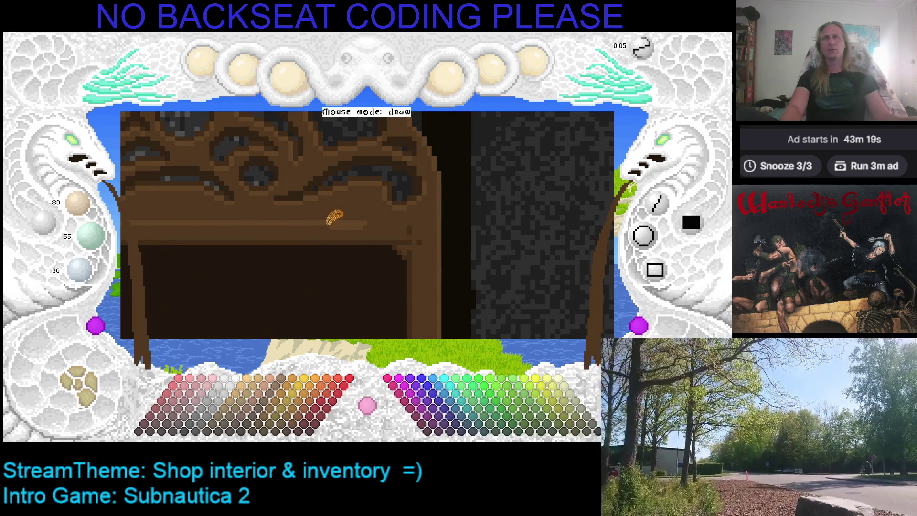
Step: Save the shop interior drawing with Ctrl+S until 'Save: successful' appears
{"action": "key", "text": "ctrl+s"}
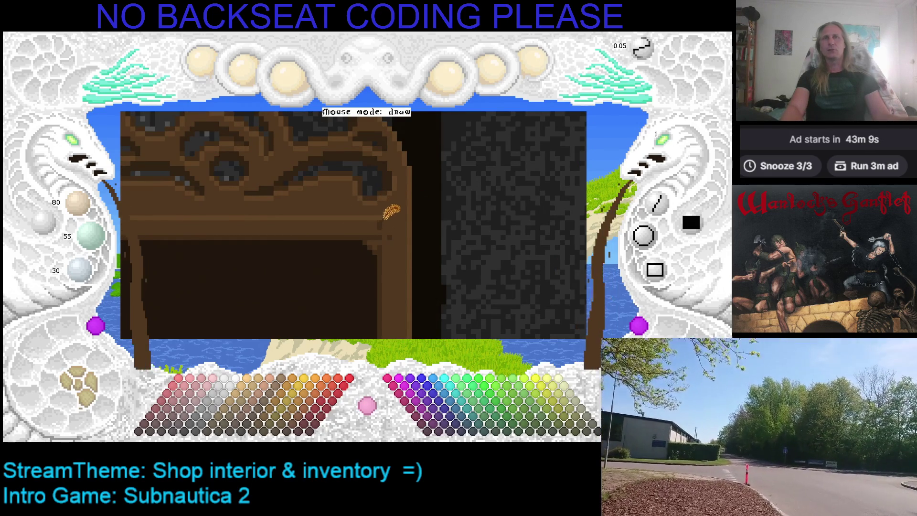
{"action": "key", "text": "ctrl+s"}
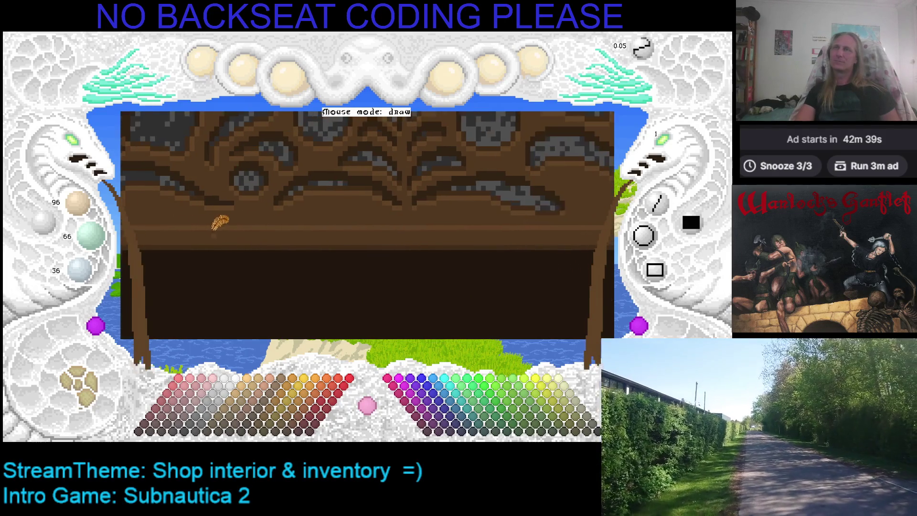
Step: Zoom out and pan until the whole carved cabinet shows beside the stone arch
{"action": "left_click", "coordinate": [86, 153]}
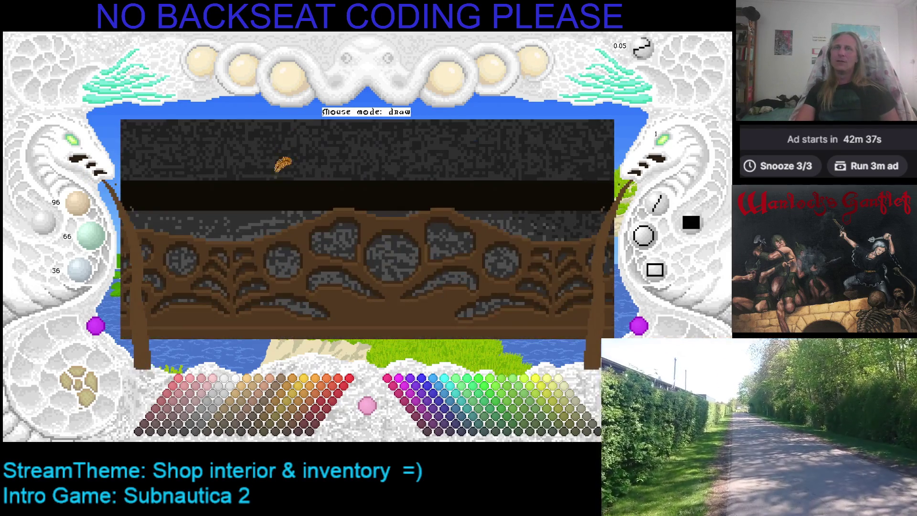
{"action": "left_click", "coordinate": [83, 148]}
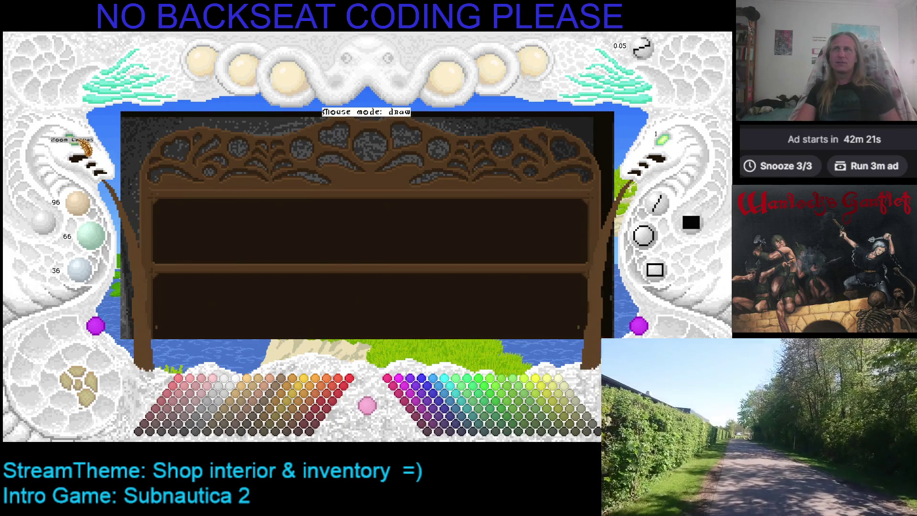
{"action": "left_click", "coordinate": [71, 140]}
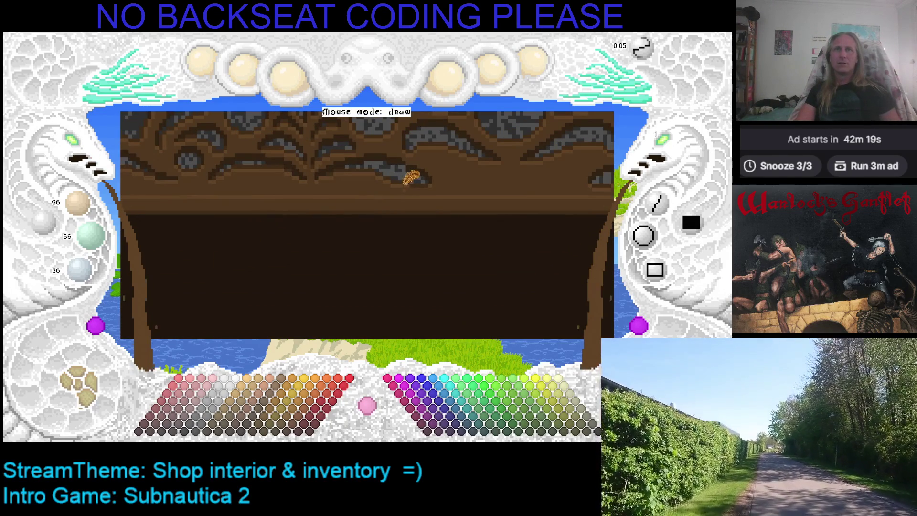
{"action": "scroll", "coordinate": [432, 179], "scroll_direction": "up", "scroll_amount": 3}
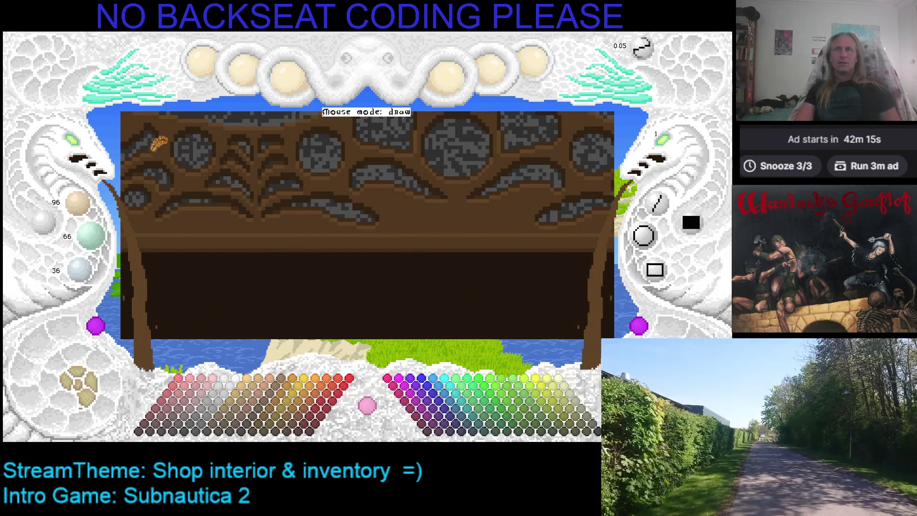
{"action": "left_click", "coordinate": [81, 152]}
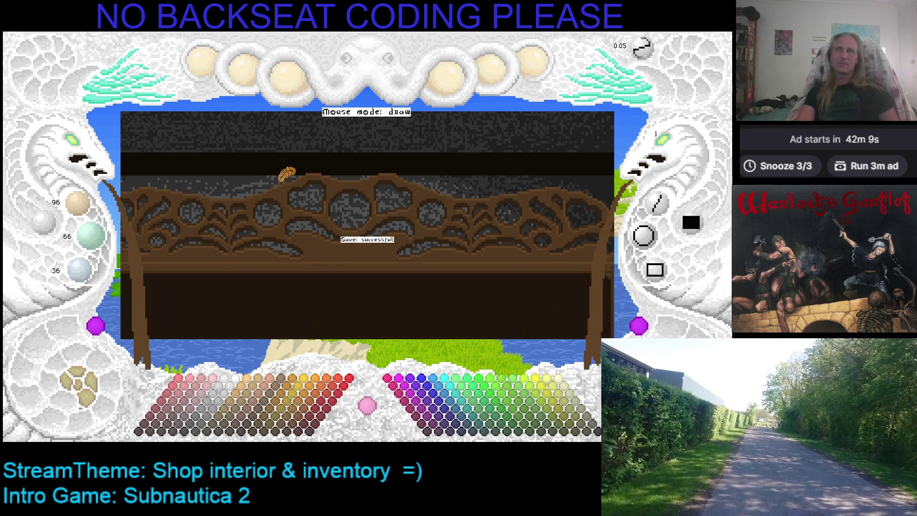
{"action": "key", "text": "Down"}
{"action": "key", "text": "Left"}
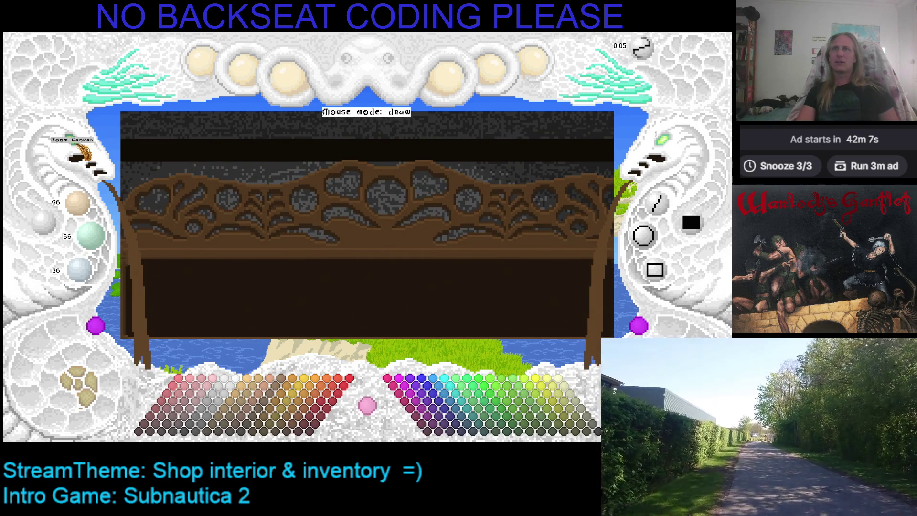
{"action": "left_click", "coordinate": [81, 152]}
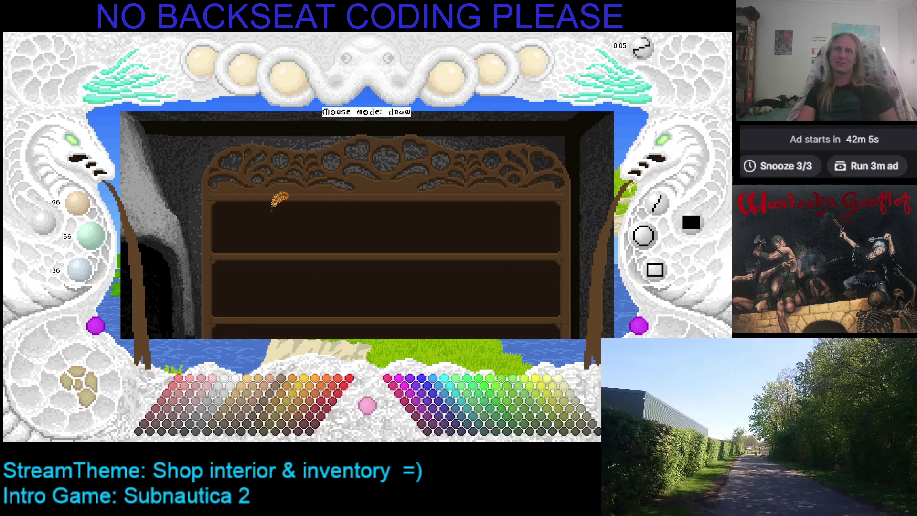
Step: Centre the cabinet with the arrow keys, then zoom in on the three dark shelf compartments
{"action": "key", "text": "Right"}
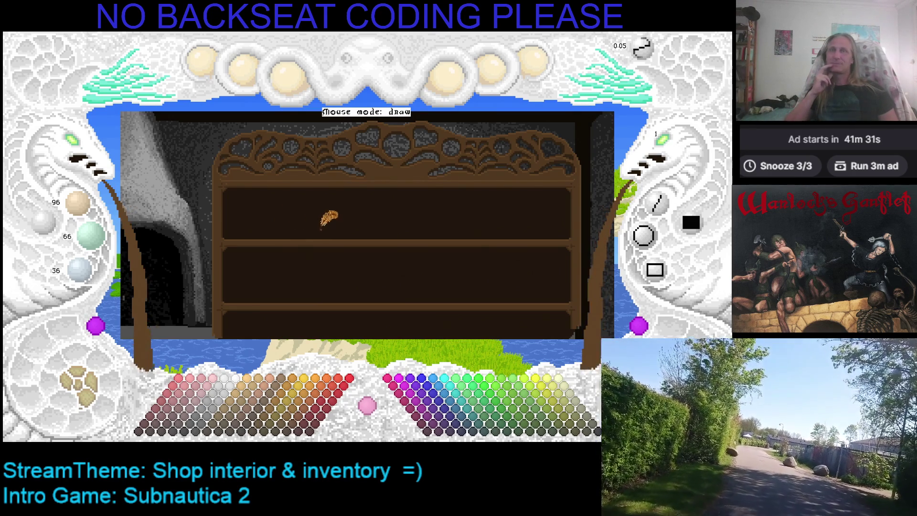
{"action": "key", "text": "Right"}
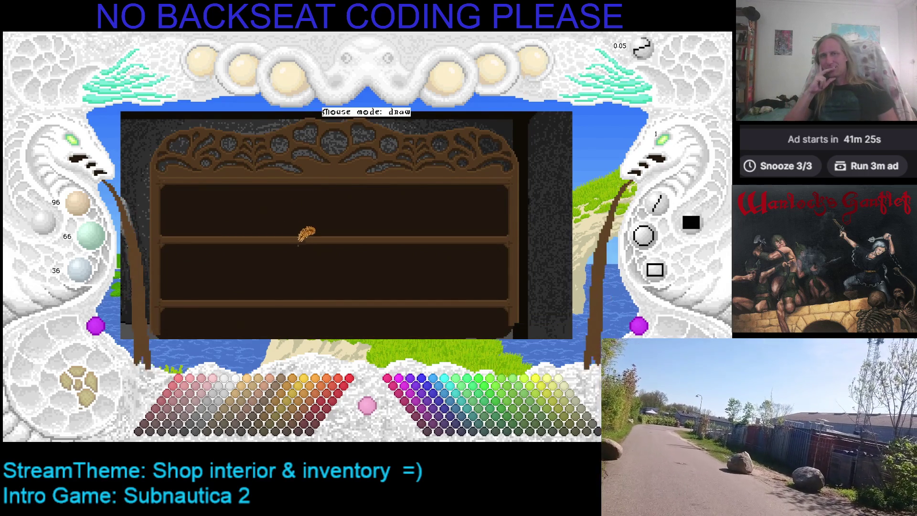
{"action": "key", "text": "Down"}
{"action": "key", "text": "Left"}
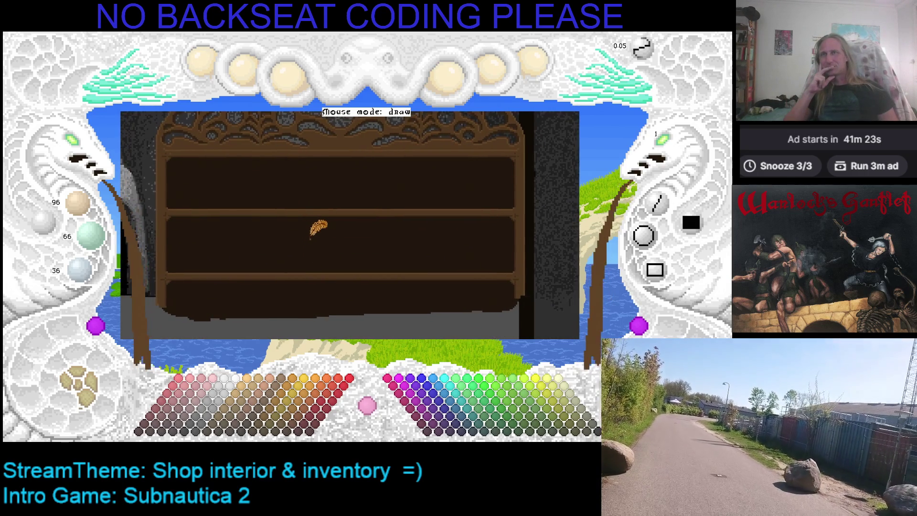
{"action": "key", "text": "Up"}
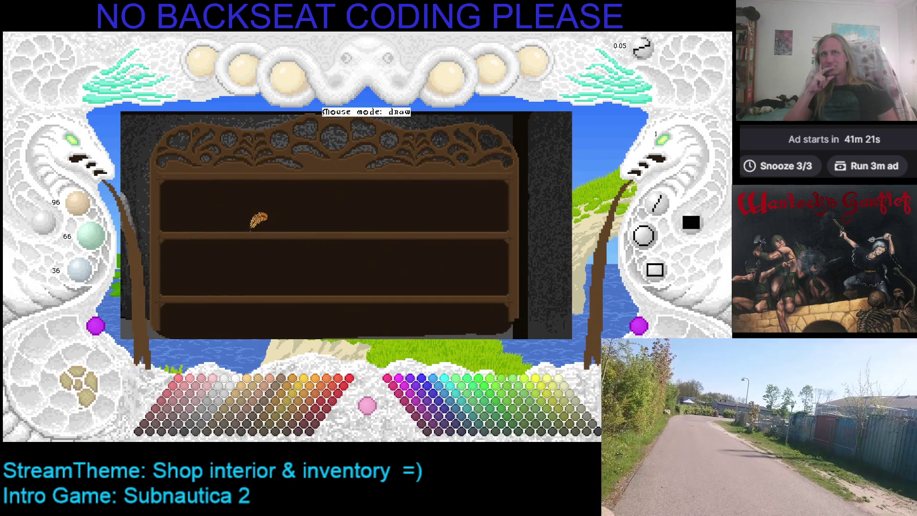
{"action": "left_click", "coordinate": [85, 145]}
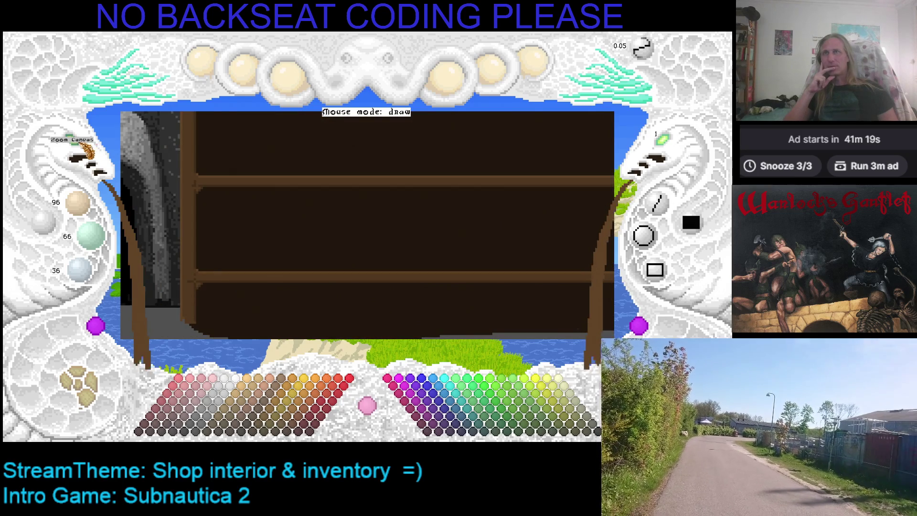
Step: Zoom closer on the compartments and scroll to the left post beside the stone arch
{"action": "left_click", "coordinate": [86, 147]}
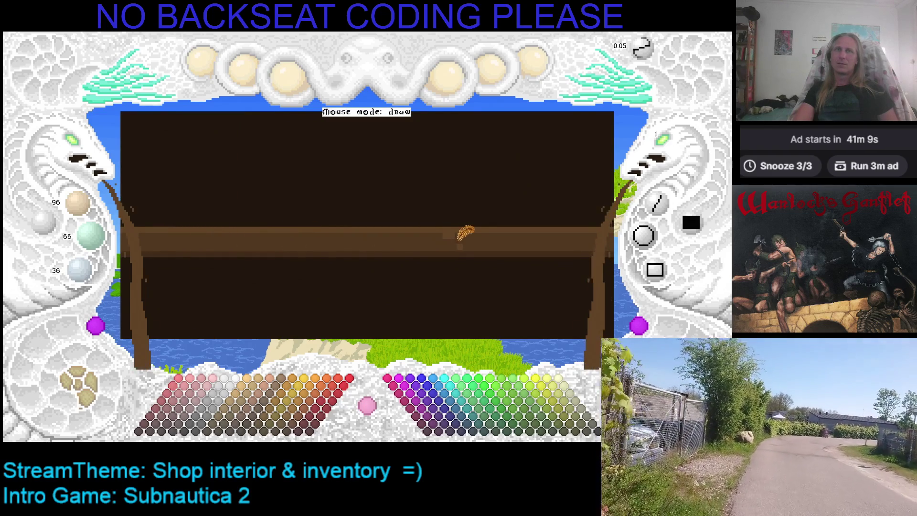
{"action": "scroll", "coordinate": [466, 229], "scroll_direction": "down", "scroll_amount": 1}
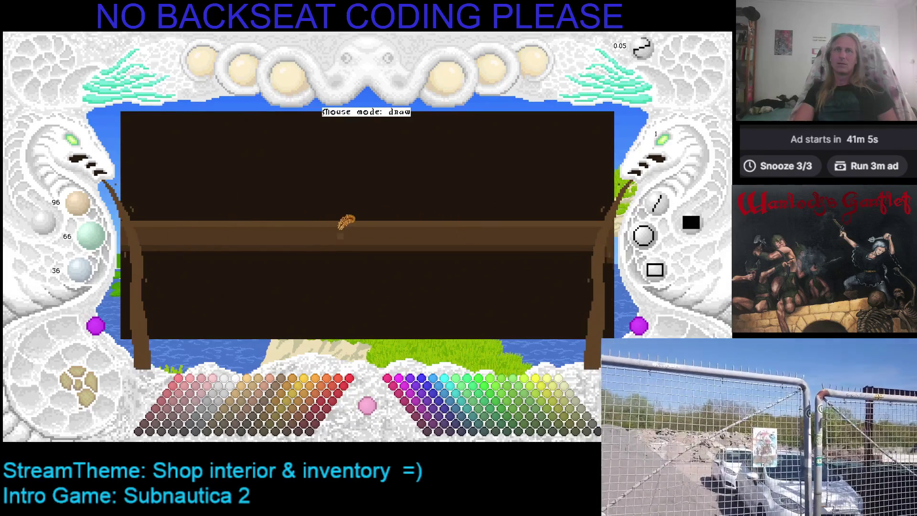
{"action": "scroll", "coordinate": [432, 219], "scroll_direction": "right", "scroll_amount": 5}
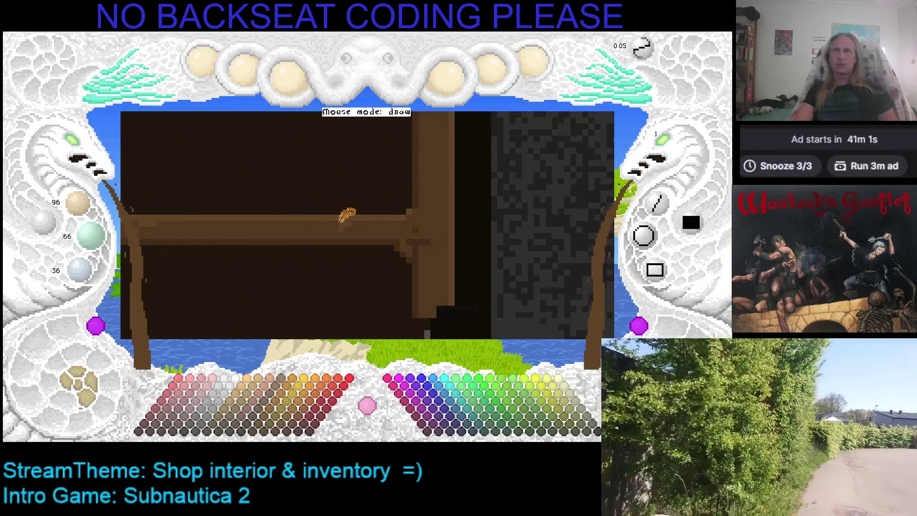
{"action": "scroll", "coordinate": [348, 200], "scroll_direction": "up", "scroll_amount": 5}
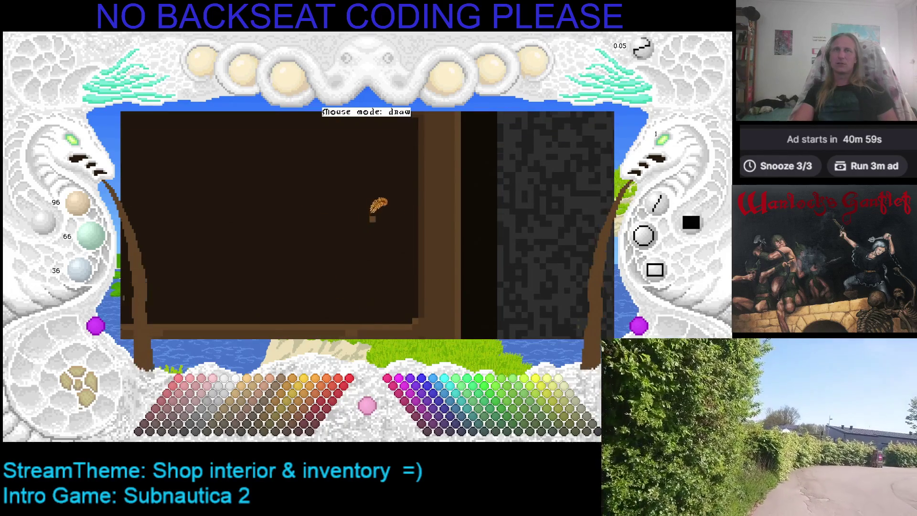
{"action": "scroll", "coordinate": [375, 210], "scroll_direction": "down", "scroll_amount": 5}
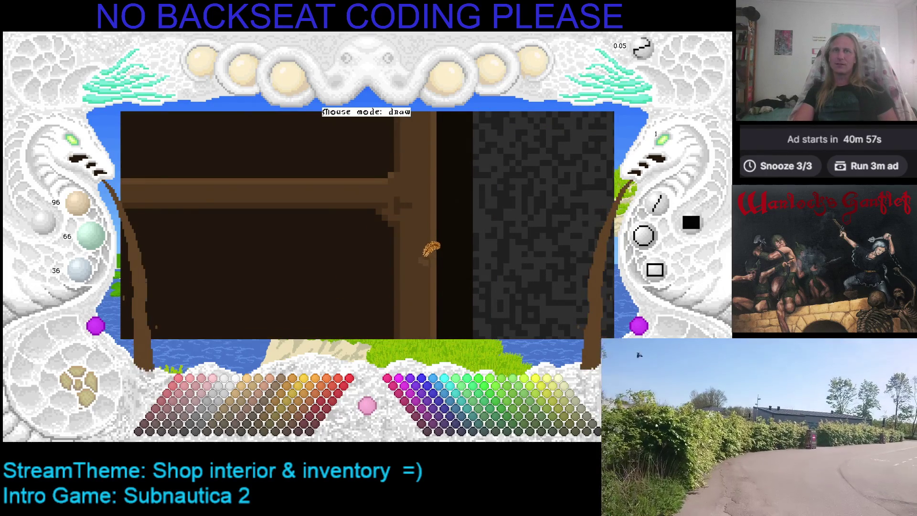
{"action": "scroll", "coordinate": [433, 220], "scroll_direction": "up", "scroll_amount": 2}
{"action": "scroll", "coordinate": [445, 199], "scroll_direction": "up", "scroll_amount": 2}
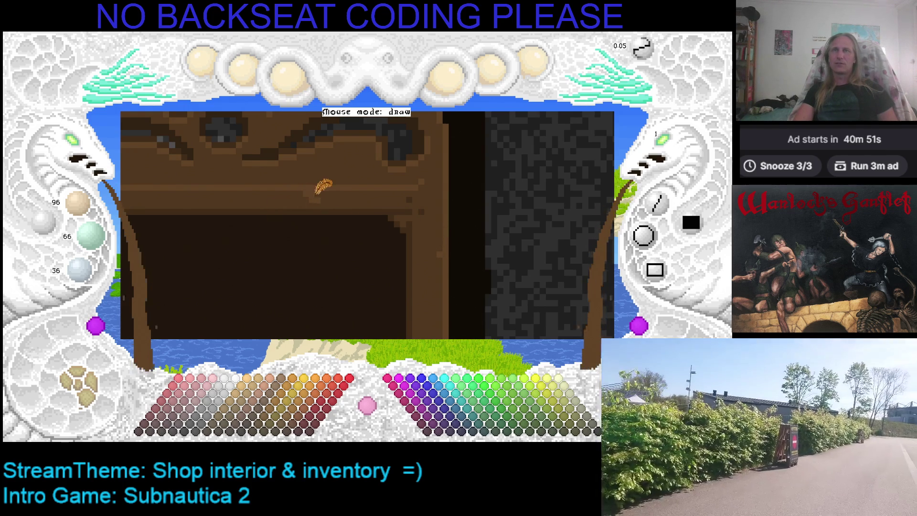
{"action": "scroll", "coordinate": [436, 221], "scroll_direction": "up", "scroll_amount": 2}
{"action": "scroll", "coordinate": [373, 225], "scroll_direction": "up", "scroll_amount": 2}
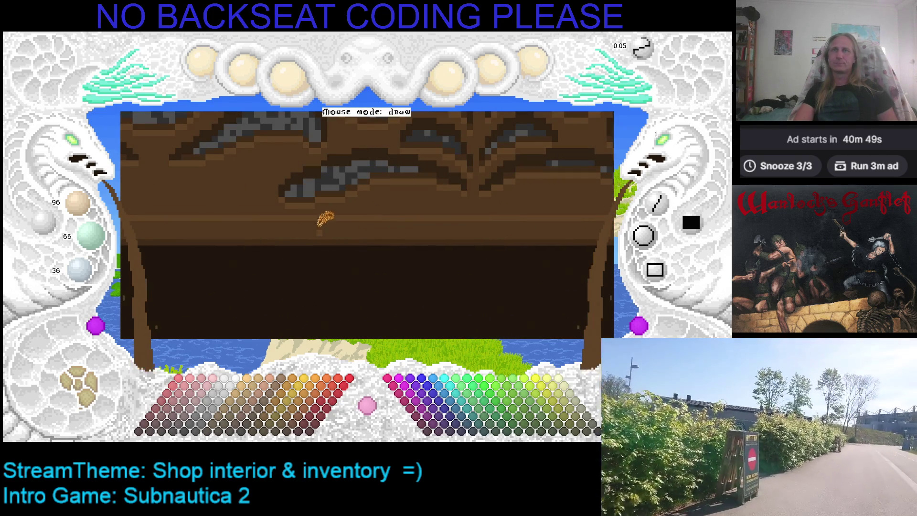
{"action": "scroll", "coordinate": [296, 241], "scroll_direction": "up", "scroll_amount": 2}
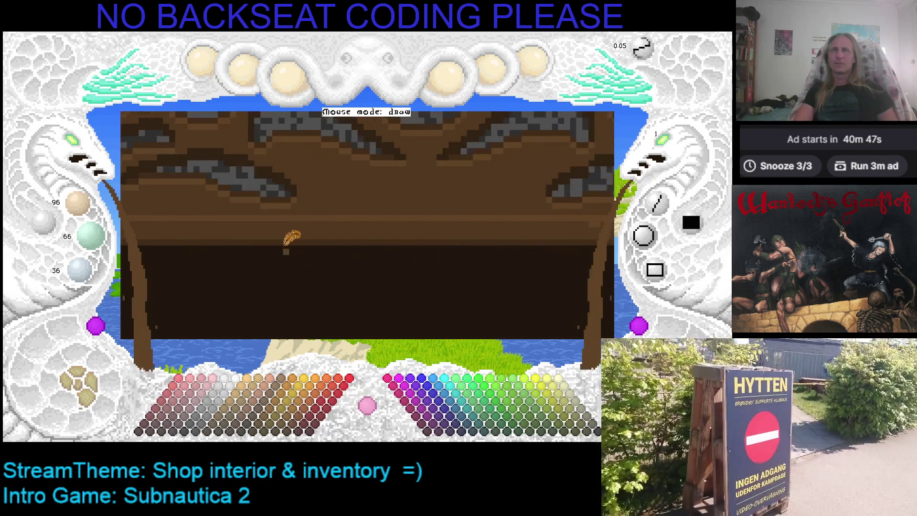
{"action": "scroll", "coordinate": [371, 262], "scroll_direction": "up", "scroll_amount": 2}
{"action": "scroll", "coordinate": [382, 263], "scroll_direction": "up", "scroll_amount": 2}
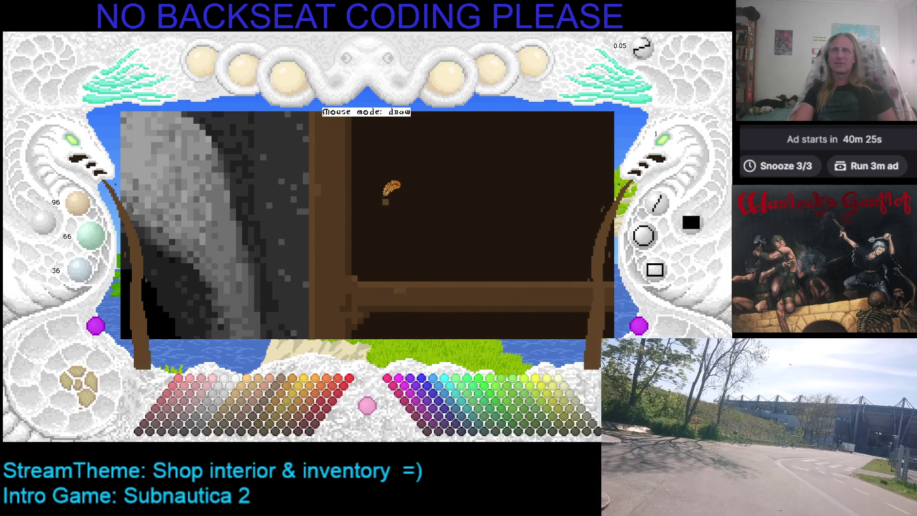
{"action": "key", "text": "Down"}
{"action": "key", "text": "Right"}
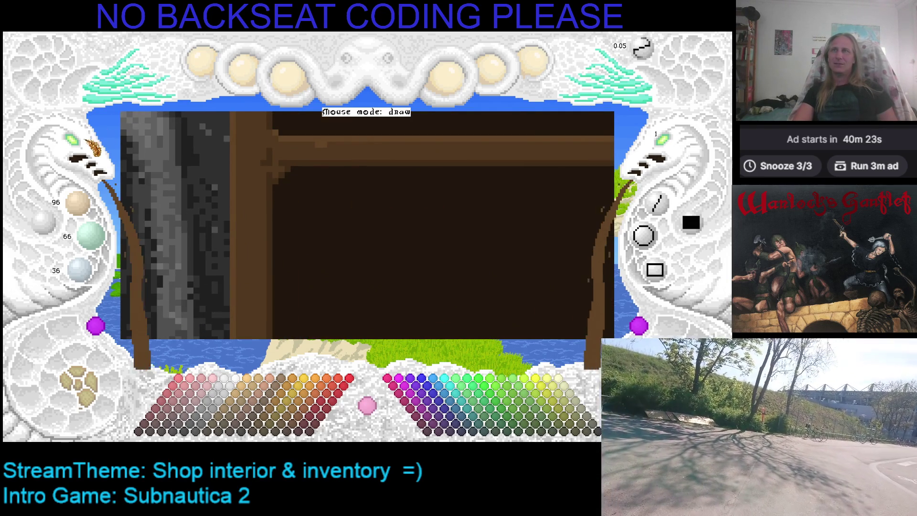
Step: Pan with the arrow keys over the carved cabinet top and shelves until the stone arch shows at left
{"action": "key", "text": "Right"}
{"action": "key", "text": "Up"}
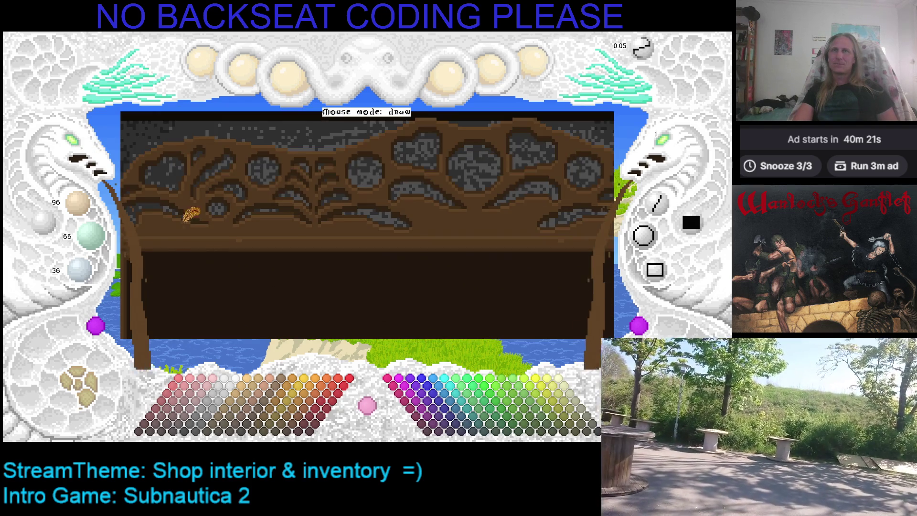
{"action": "key", "text": "Down"}
{"action": "key", "text": "Left"}
{"action": "key", "text": "Right"}
{"action": "key", "text": "Up"}
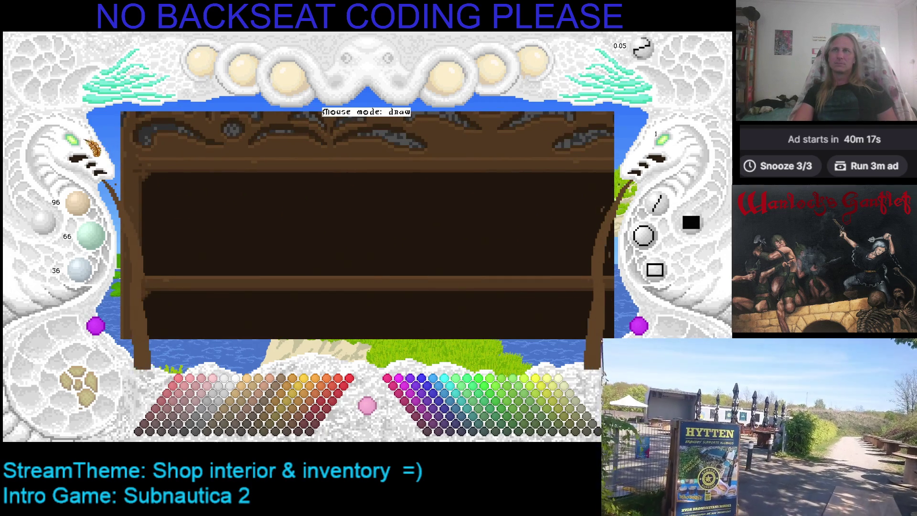
{"action": "key", "text": "Up"}
{"action": "key", "text": "Down"}
{"action": "key", "text": "Right"}
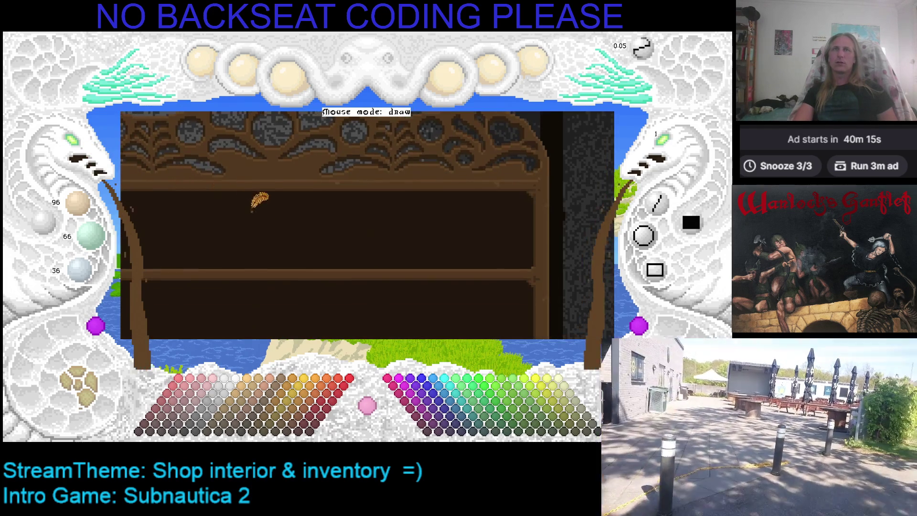
{"action": "key", "text": "Down"}
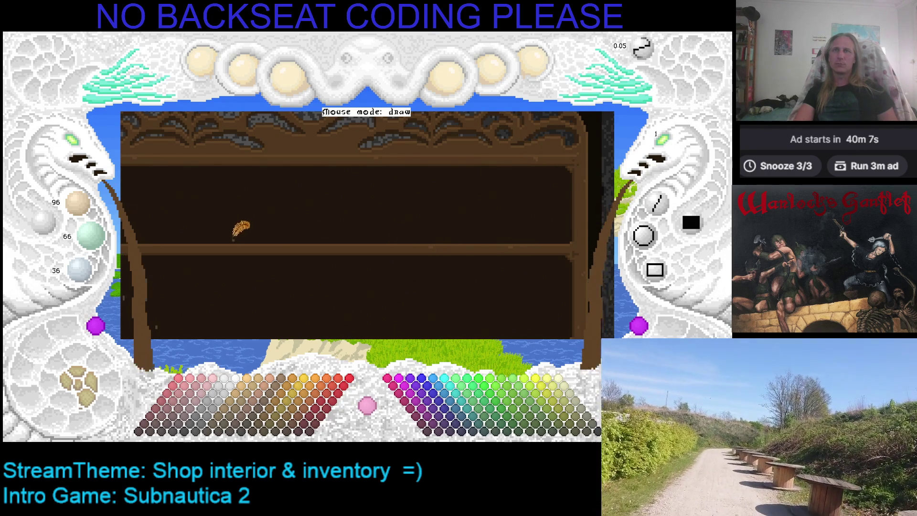
{"action": "key", "text": "Left"}
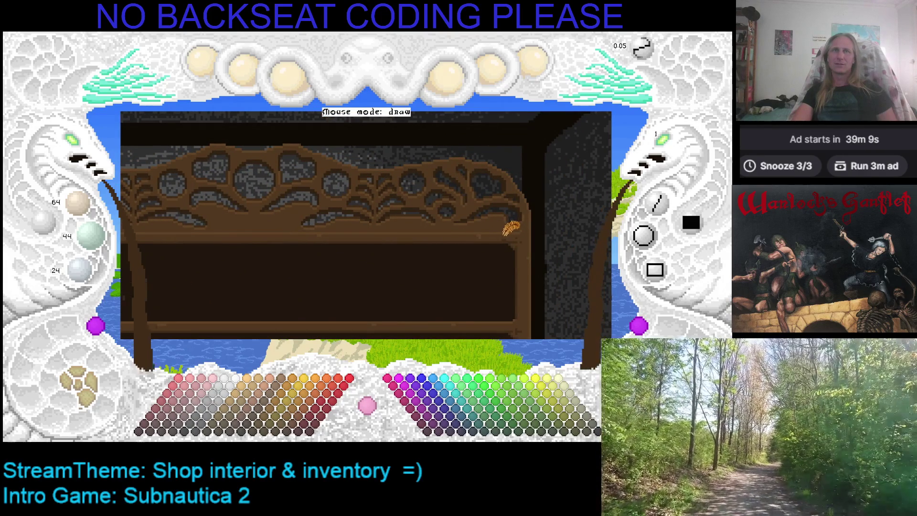
Step: Scroll the canvas down to bring the carved cabinet top into view
{"action": "scroll", "coordinate": [485, 246], "scroll_direction": "down", "scroll_amount": 1}
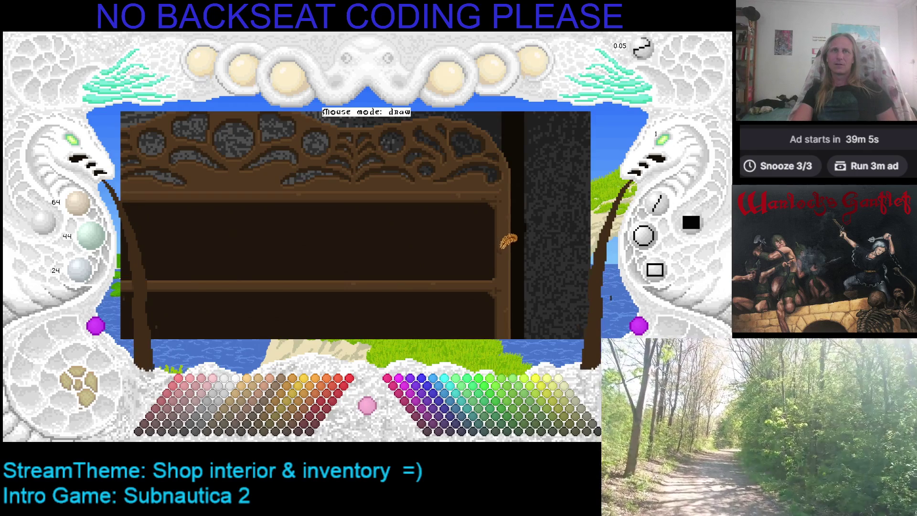
Step: Scroll around the shelf in all directions, ending up at its carved wooden top
{"action": "scroll", "coordinate": [484, 188], "scroll_direction": "down", "scroll_amount": 2}
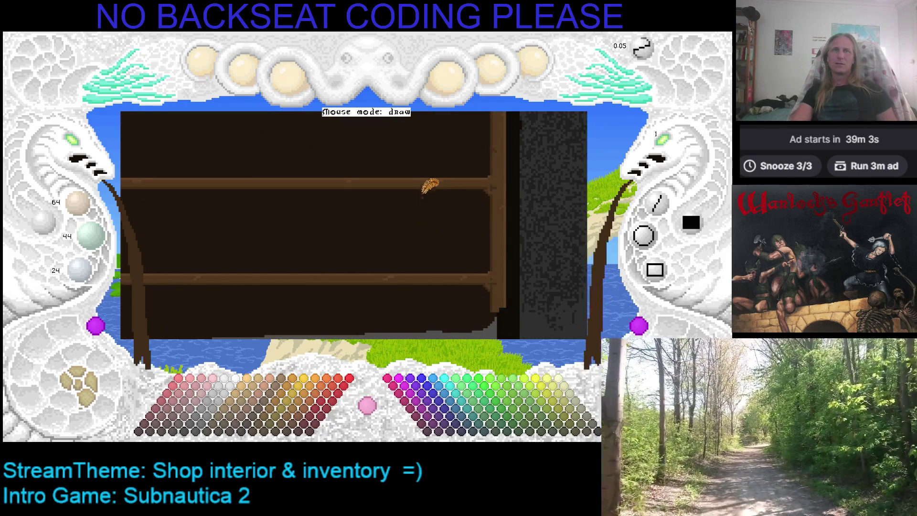
{"action": "scroll", "coordinate": [410, 212], "scroll_direction": "left", "scroll_amount": 3}
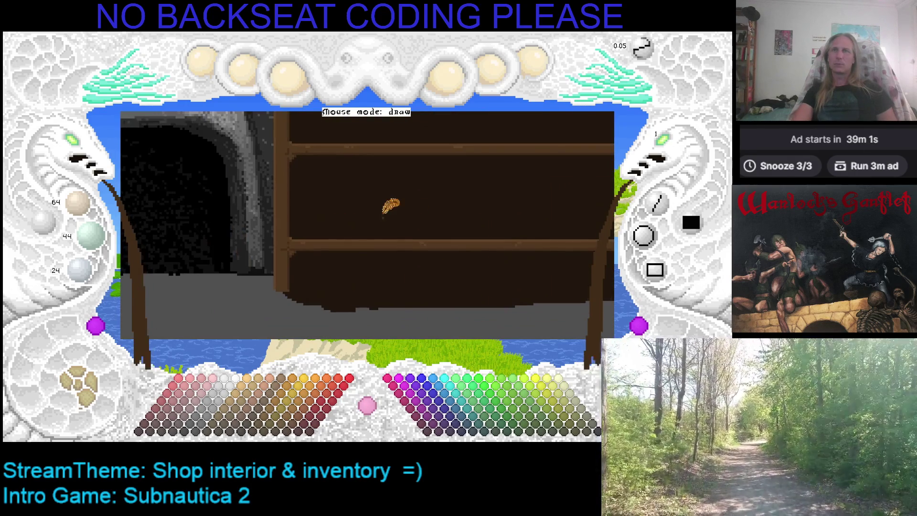
{"action": "scroll", "coordinate": [382, 206], "scroll_direction": "up", "scroll_amount": 2}
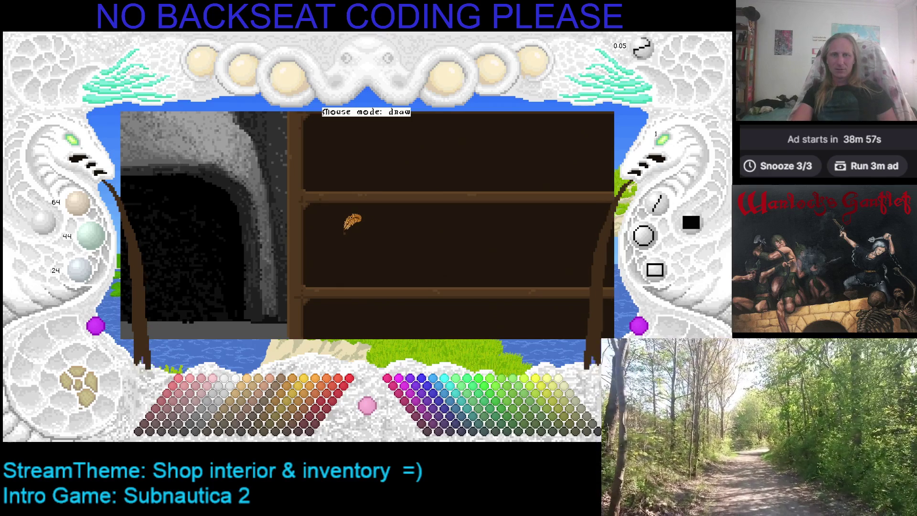
{"action": "scroll", "coordinate": [413, 246], "scroll_direction": "right", "scroll_amount": 5}
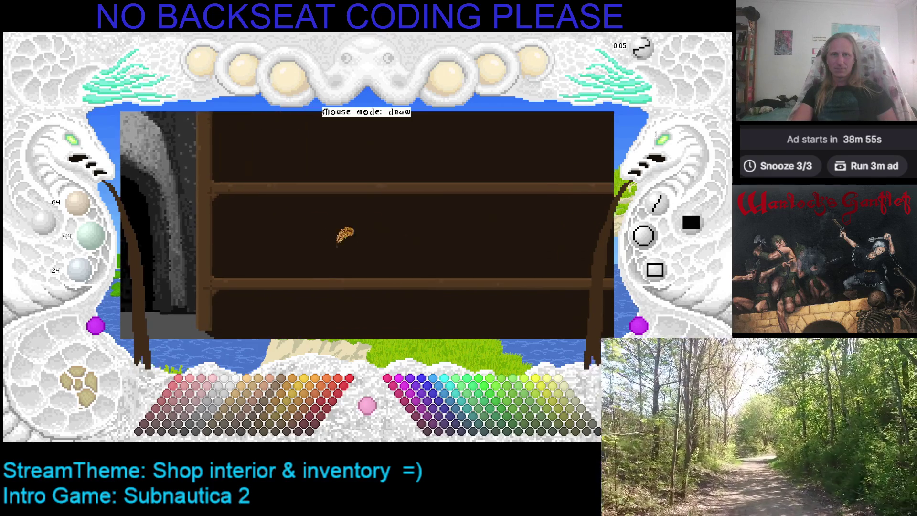
{"action": "scroll", "coordinate": [316, 242], "scroll_direction": "down", "scroll_amount": 1}
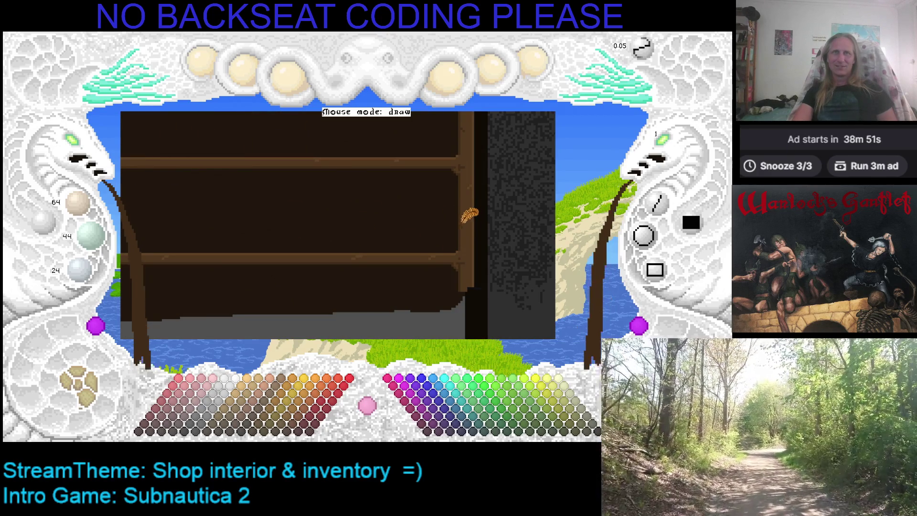
{"action": "scroll", "coordinate": [383, 220], "scroll_direction": "left", "scroll_amount": 5}
{"action": "scroll", "coordinate": [382, 220], "scroll_direction": "up", "scroll_amount": 2}
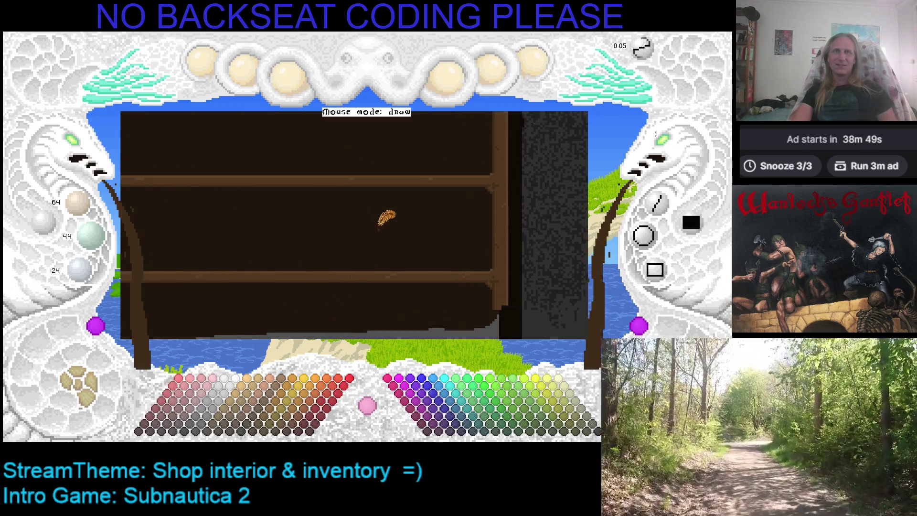
{"action": "scroll", "coordinate": [382, 235], "scroll_direction": "right", "scroll_amount": 5}
{"action": "scroll", "coordinate": [382, 234], "scroll_direction": "down", "scroll_amount": 1}
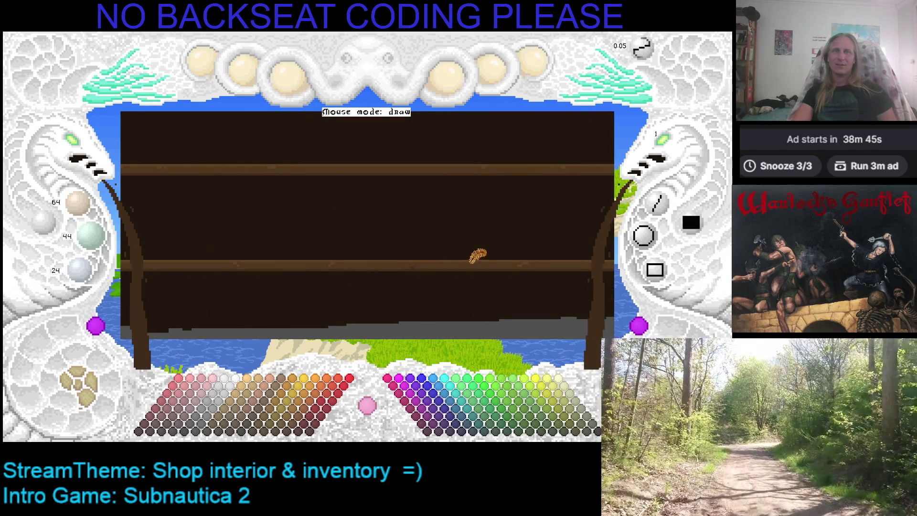
{"action": "scroll", "coordinate": [311, 213], "scroll_direction": "right", "scroll_amount": 10}
{"action": "scroll", "coordinate": [312, 213], "scroll_direction": "down", "scroll_amount": 2}
{"action": "scroll", "coordinate": [415, 230], "scroll_direction": "left", "scroll_amount": 5}
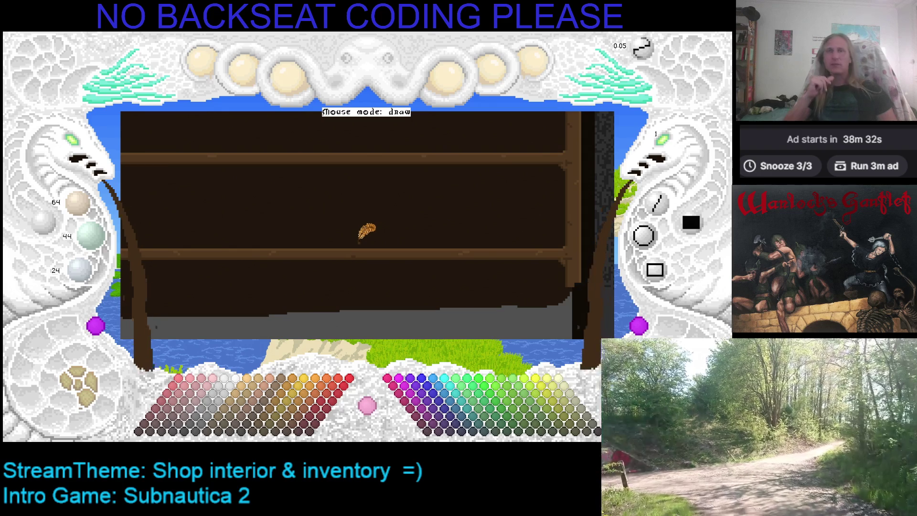
{"action": "scroll", "coordinate": [354, 234], "scroll_direction": "up", "scroll_amount": 2}
{"action": "scroll", "coordinate": [335, 282], "scroll_direction": "up", "scroll_amount": 3}
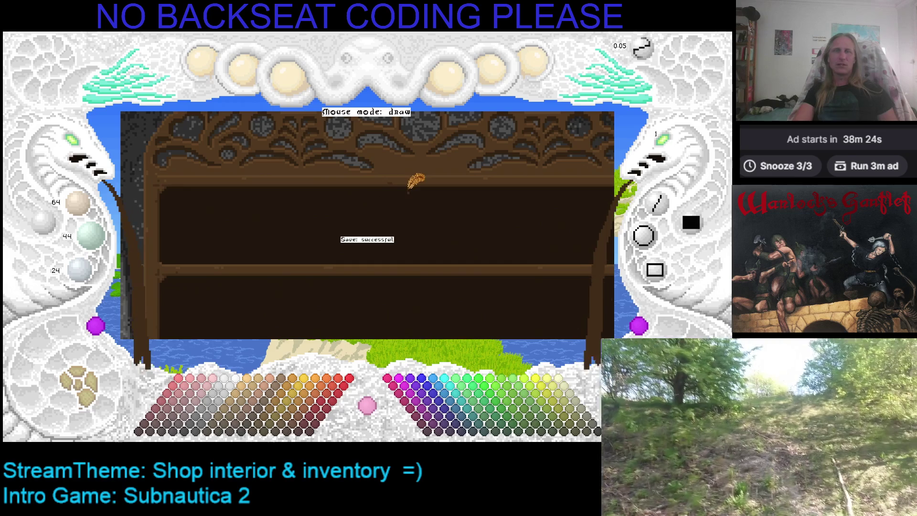
{"action": "scroll", "coordinate": [416, 172], "scroll_direction": "up", "scroll_amount": 1}
{"action": "scroll", "coordinate": [374, 196], "scroll_direction": "up", "scroll_amount": 1}
{"action": "scroll", "coordinate": [375, 186], "scroll_direction": "up", "scroll_amount": 1}
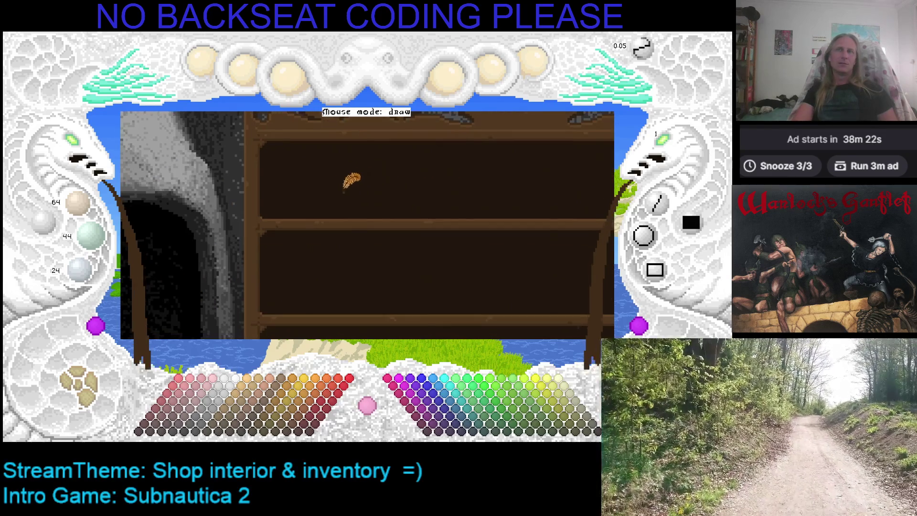
{"action": "scroll", "coordinate": [334, 181], "scroll_direction": "up", "scroll_amount": 1}
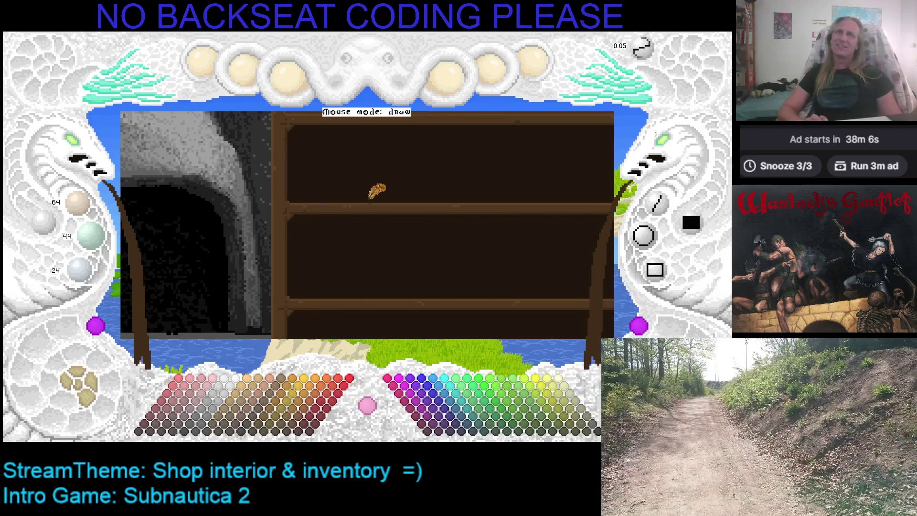
{"action": "key", "text": "Right"}
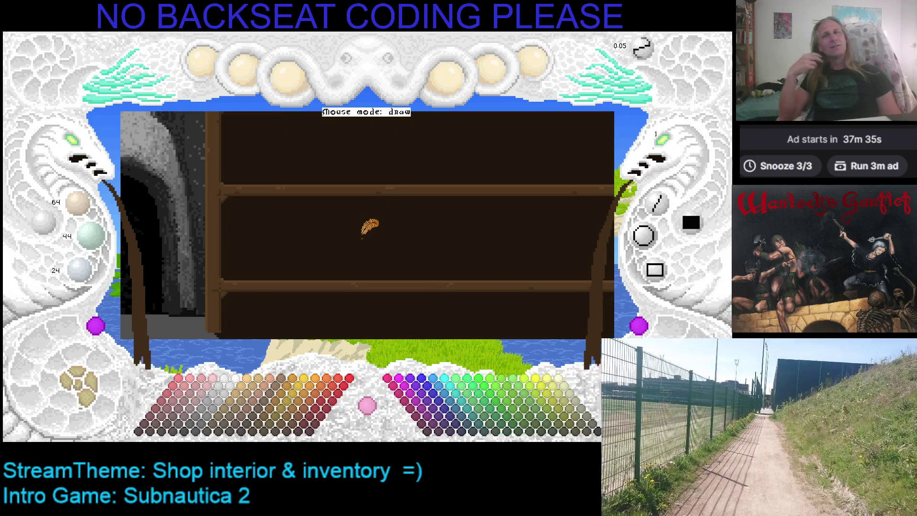
{"action": "left_click_drag", "start_coordinate": [367, 228], "coordinate": [342, 288]}
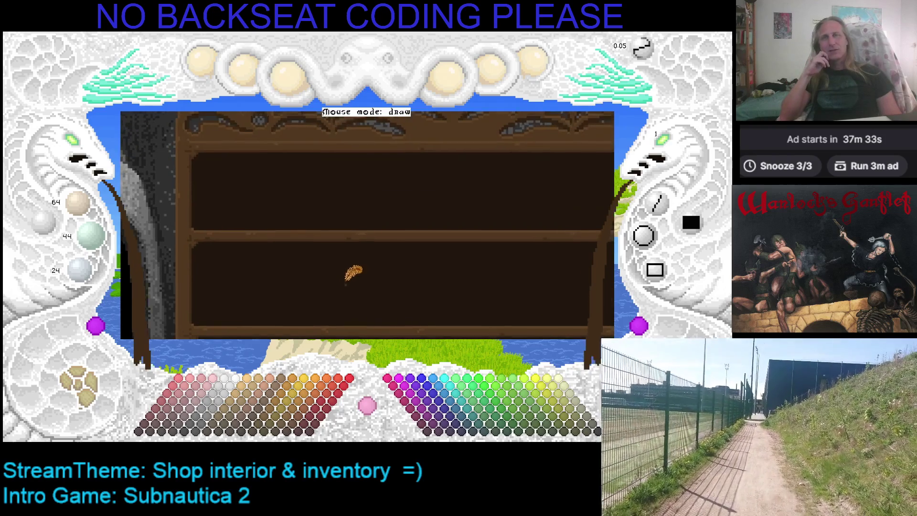
Step: Scroll up to the carved shelf top and pan left across the woodwork
{"action": "scroll", "coordinate": [266, 249], "scroll_direction": "up", "scroll_amount": 2}
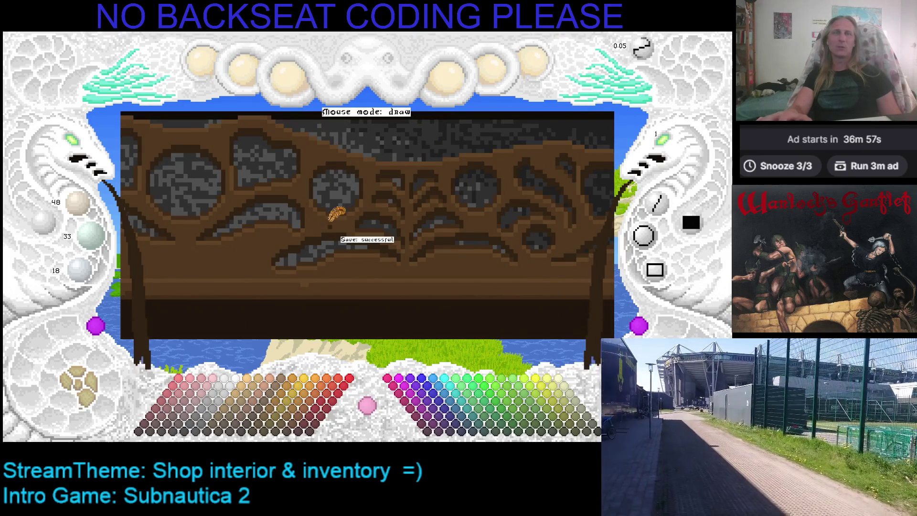
{"action": "key", "text": "Left"}
{"action": "key", "text": "Left"}
{"action": "key", "text": "Left"}
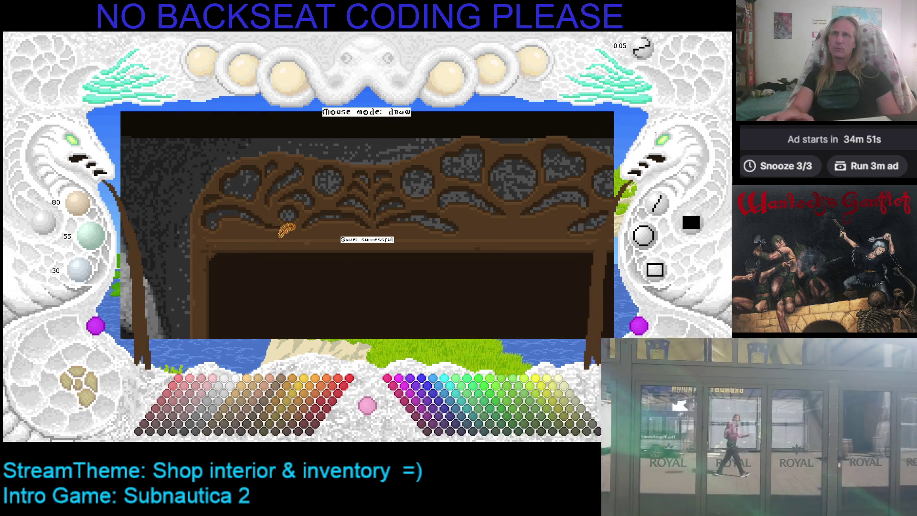
Step: Undo back to the wider shelf version and pan it to show the counter's left side
{"action": "key", "text": "ctrl+z"}
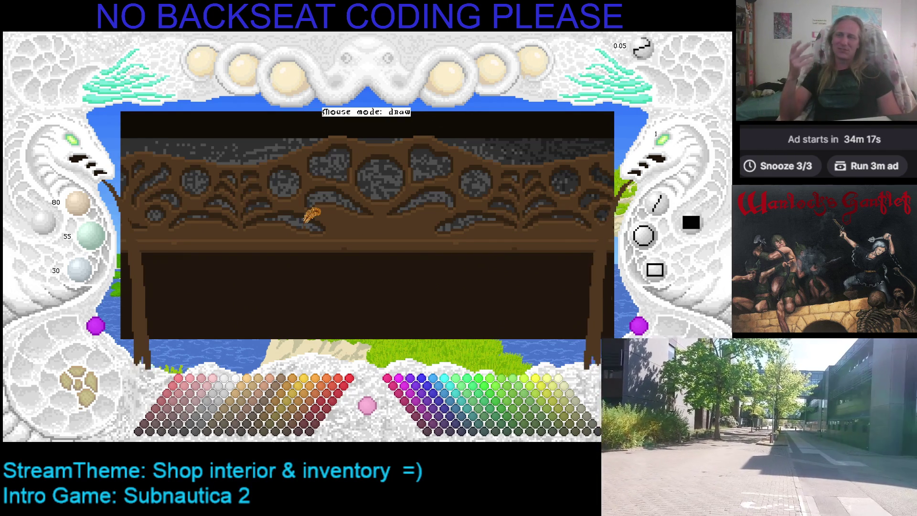
{"action": "left_click_drag", "start_coordinate": [258, 212], "coordinate": [356, 206]}
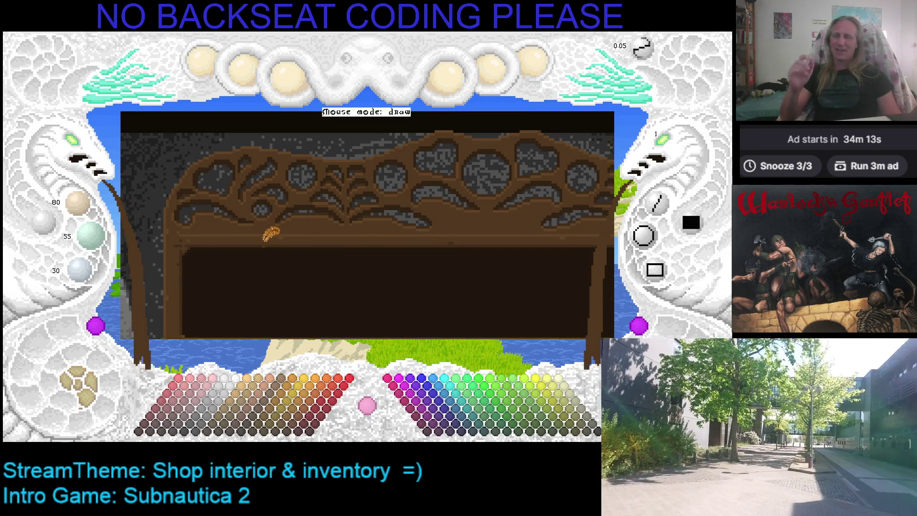
{"action": "scroll", "coordinate": [265, 240], "scroll_direction": "down", "scroll_amount": 1}
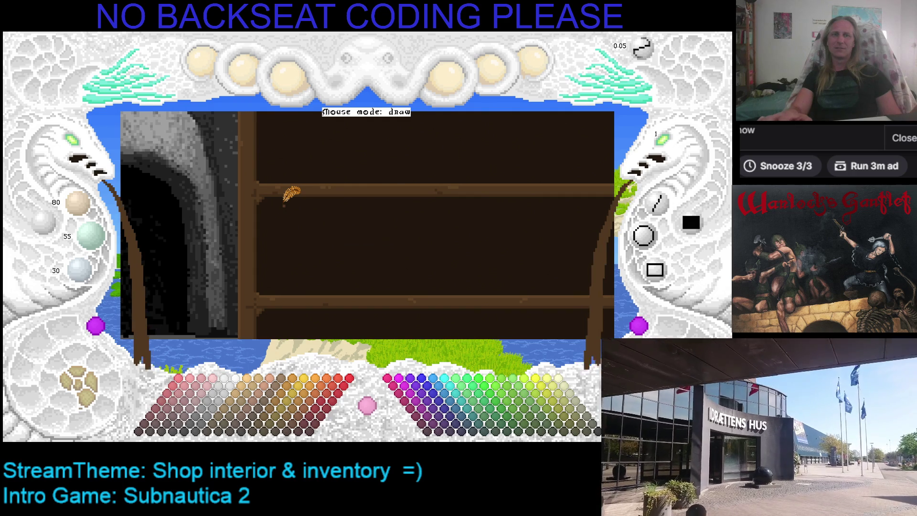
{"action": "left_click_drag", "start_coordinate": [349, 206], "coordinate": [263, 186]}
Step: Pan around the room's left wall to reveal the carved shelf top above the shelves
{"action": "left_click_drag", "start_coordinate": [338, 202], "coordinate": [293, 204]}
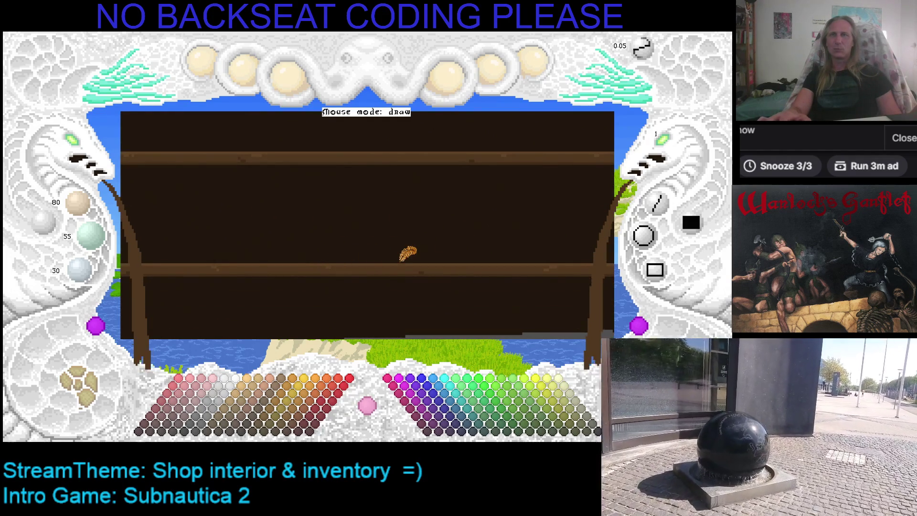
{"action": "left_click_drag", "start_coordinate": [282, 249], "coordinate": [352, 243]}
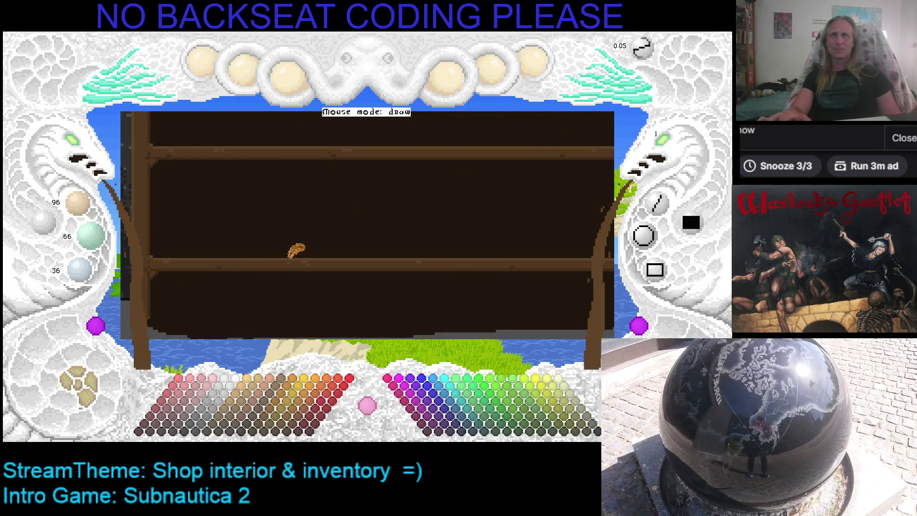
{"action": "left_click_drag", "start_coordinate": [303, 252], "coordinate": [268, 317]}
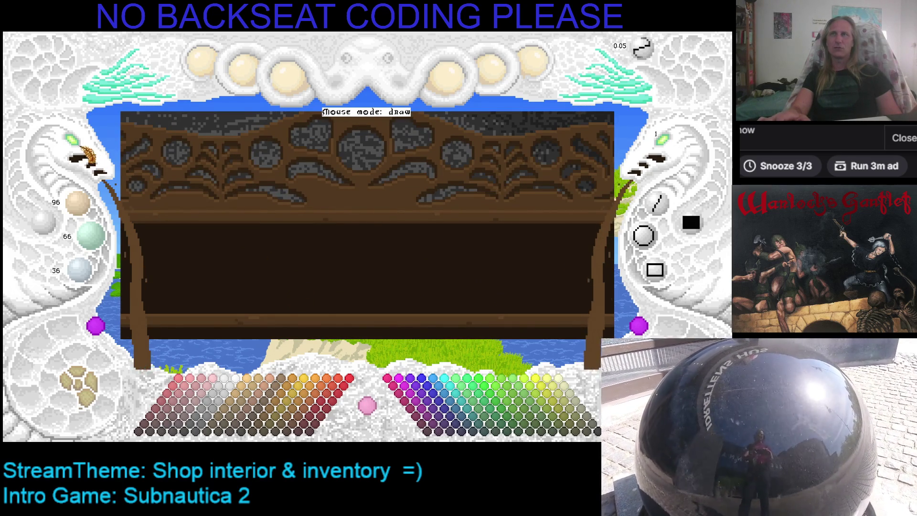
{"action": "scroll", "coordinate": [78, 153], "scroll_direction": "down", "scroll_amount": 3}
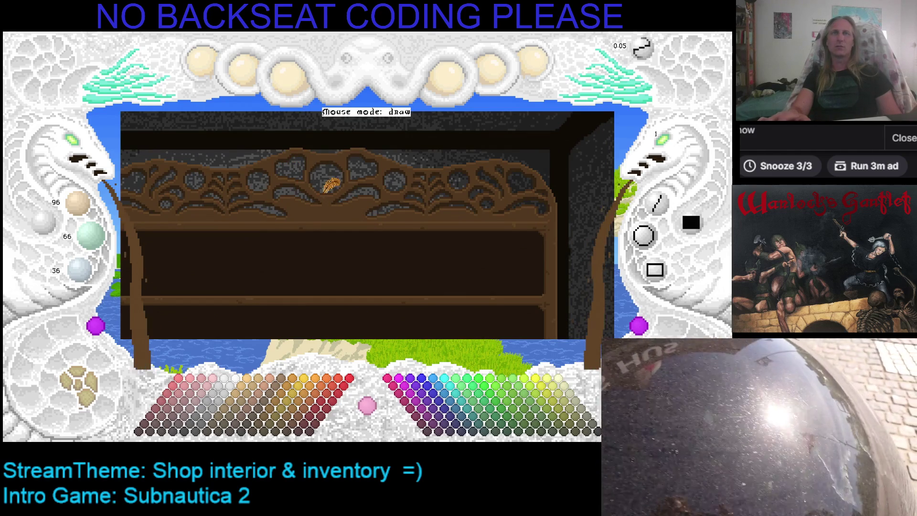
{"action": "scroll", "coordinate": [329, 186], "scroll_direction": "down", "scroll_amount": 2}
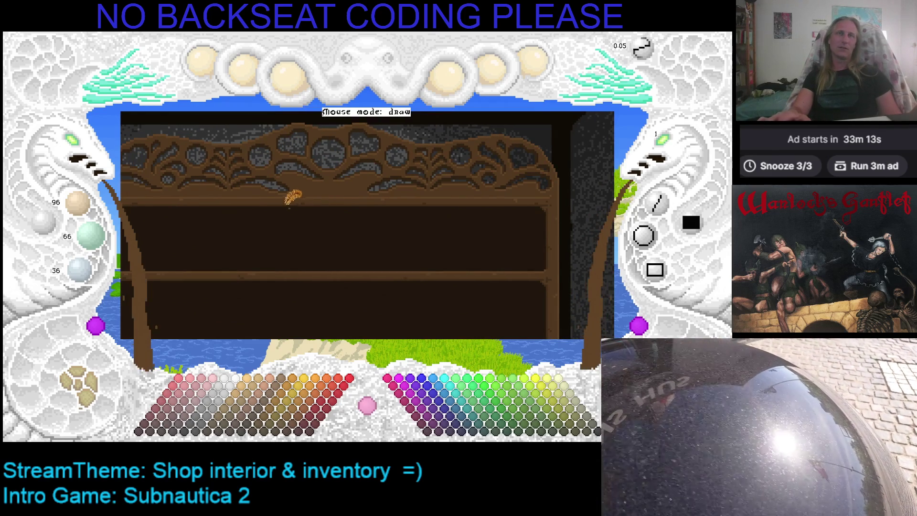
{"action": "scroll", "coordinate": [289, 207], "scroll_direction": "up", "scroll_amount": 2}
{"action": "scroll", "coordinate": [283, 211], "scroll_direction": "up", "scroll_amount": 1}
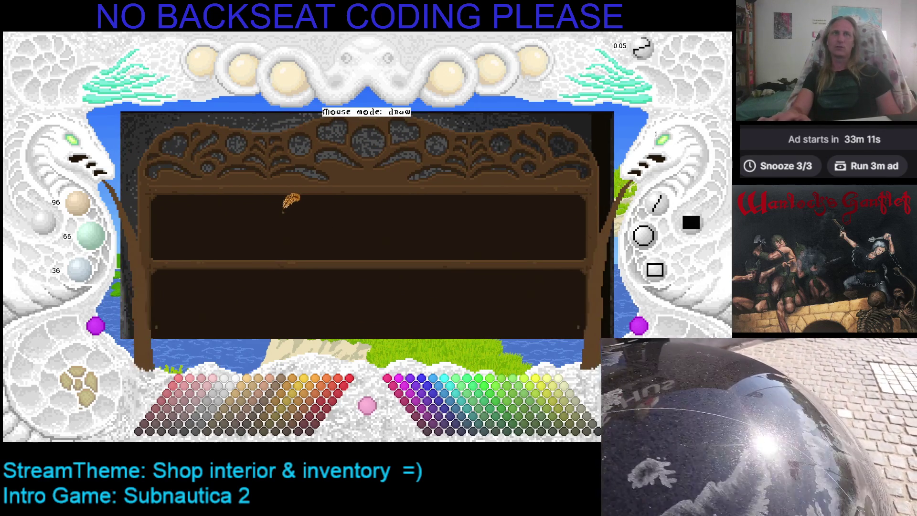
{"action": "scroll", "coordinate": [282, 206], "scroll_direction": "down", "scroll_amount": 2}
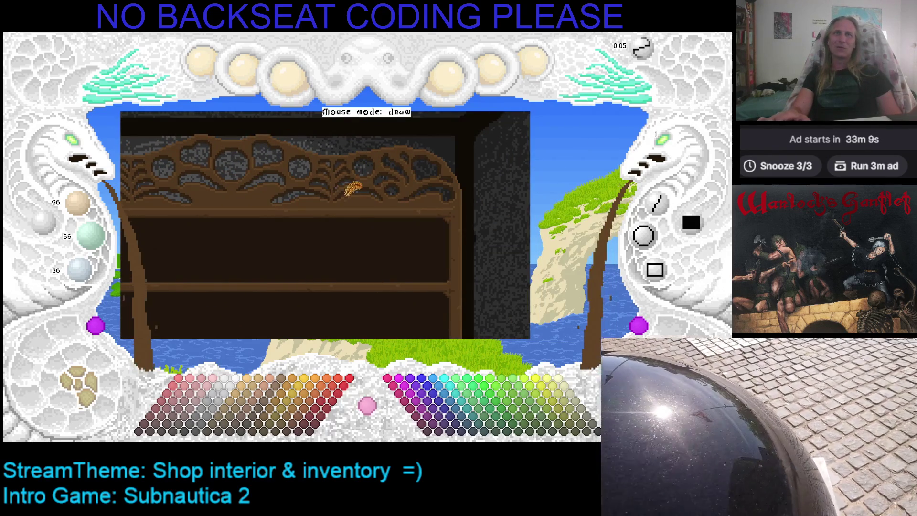
{"action": "scroll", "coordinate": [348, 187], "scroll_direction": "down", "scroll_amount": 1}
{"action": "scroll", "coordinate": [365, 180], "scroll_direction": "up", "scroll_amount": 1}
{"action": "scroll", "coordinate": [403, 192], "scroll_direction": "up", "scroll_amount": 1}
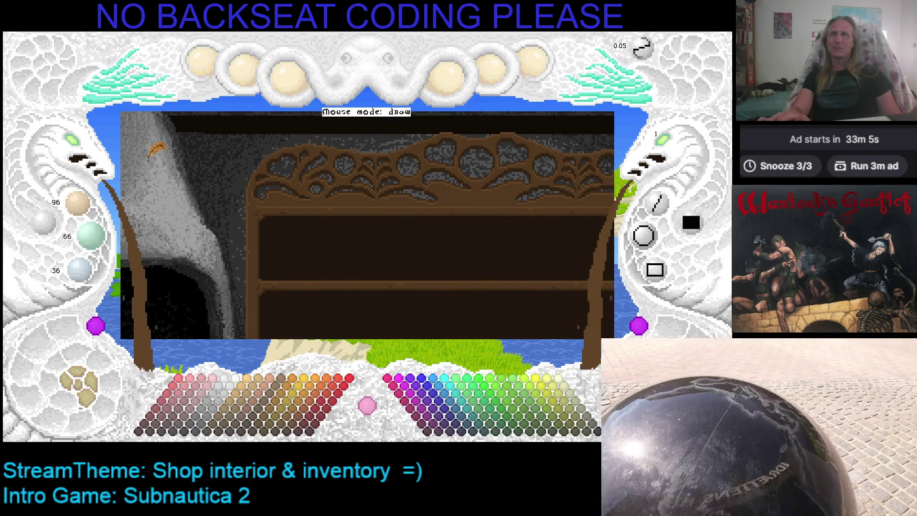
{"action": "scroll", "coordinate": [78, 151], "scroll_direction": "up", "scroll_amount": 1}
{"action": "scroll", "coordinate": [79, 151], "scroll_direction": "up", "scroll_amount": 1}
{"action": "scroll", "coordinate": [299, 140], "scroll_direction": "down", "scroll_amount": 1}
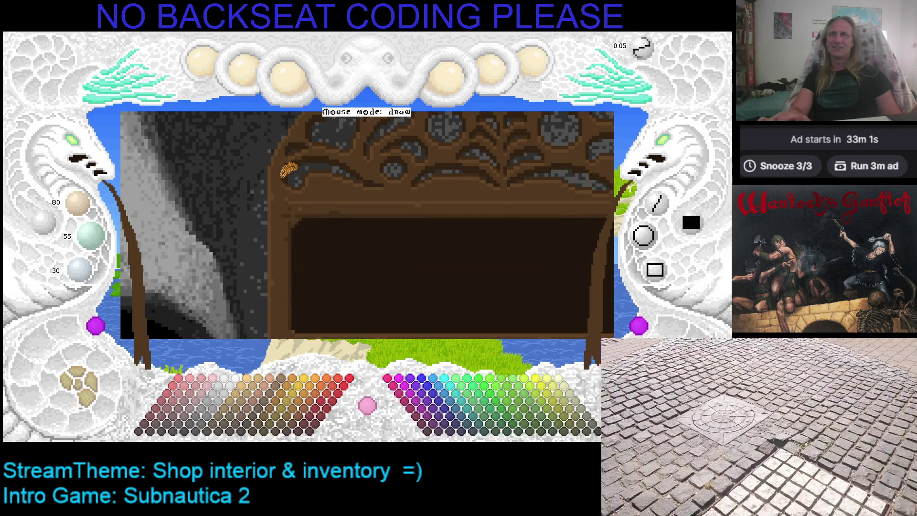
Step: Zoom out to the whole shelf drawing and close it to show the game scene
{"action": "left_click_drag", "start_coordinate": [364, 168], "coordinate": [187, 191]}
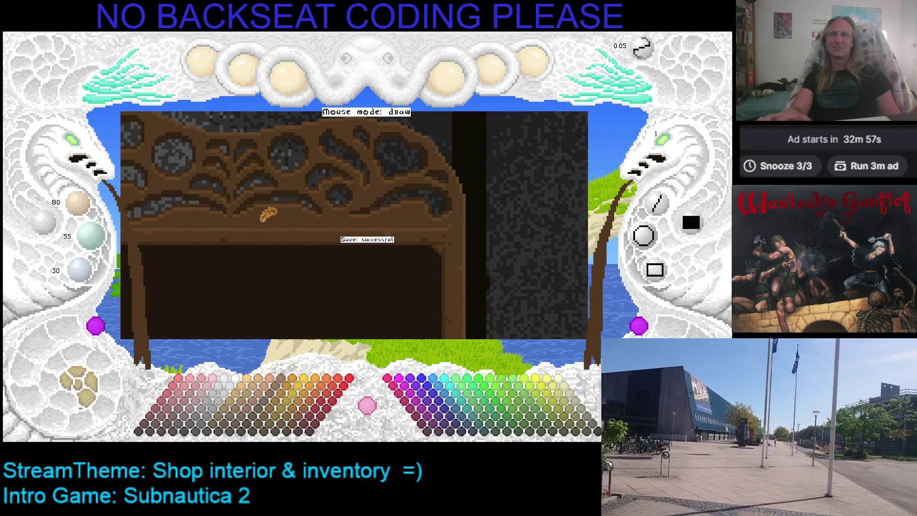
{"action": "scroll", "coordinate": [354, 219], "scroll_direction": "down", "scroll_amount": 2}
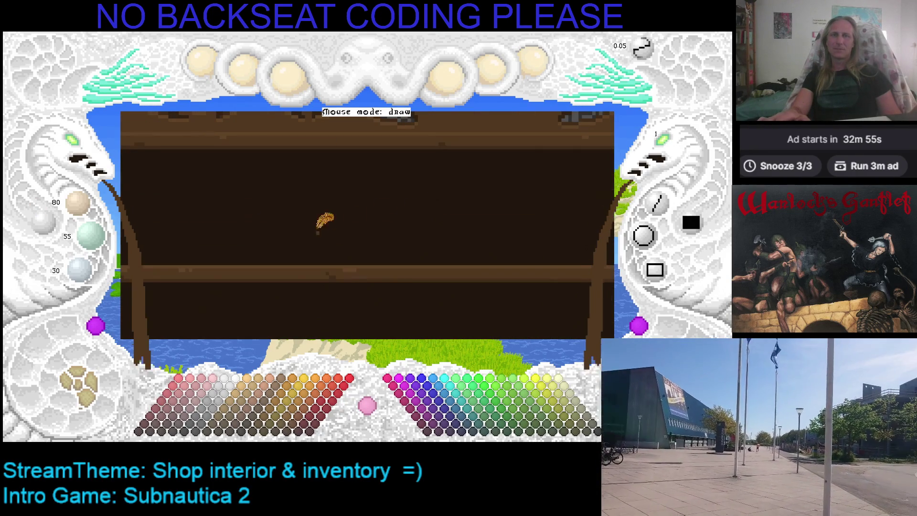
{"action": "left_click", "coordinate": [78, 153]}
{"action": "left_click", "coordinate": [77, 153]}
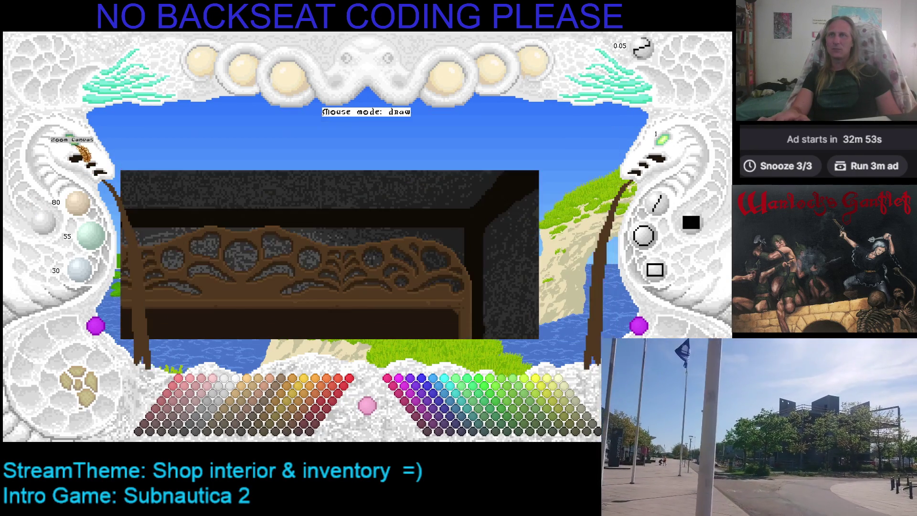
{"action": "left_click", "coordinate": [81, 377]}
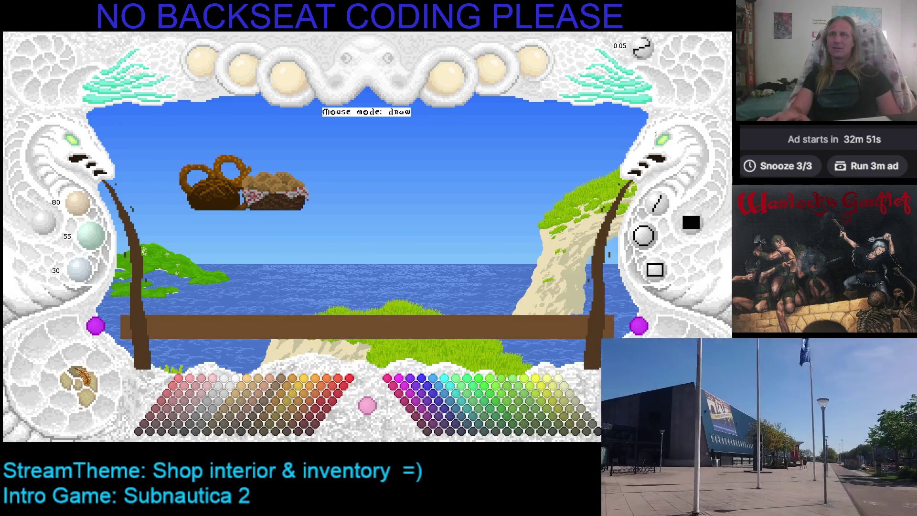
Step: Reopen the shelf drawing and zoom in twice on the pretzel and bread baskets
{"action": "left_click", "coordinate": [82, 377]}
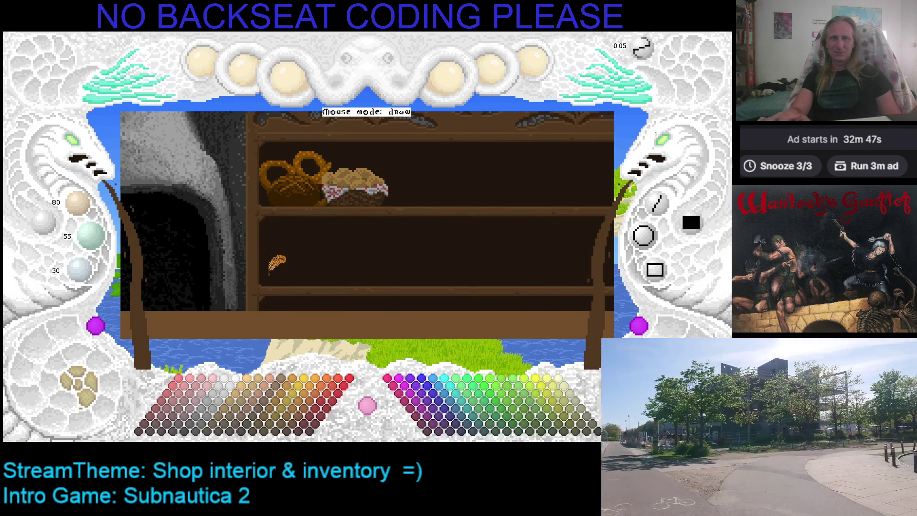
{"action": "left_click", "coordinate": [85, 149]}
{"action": "left_click", "coordinate": [85, 149]}
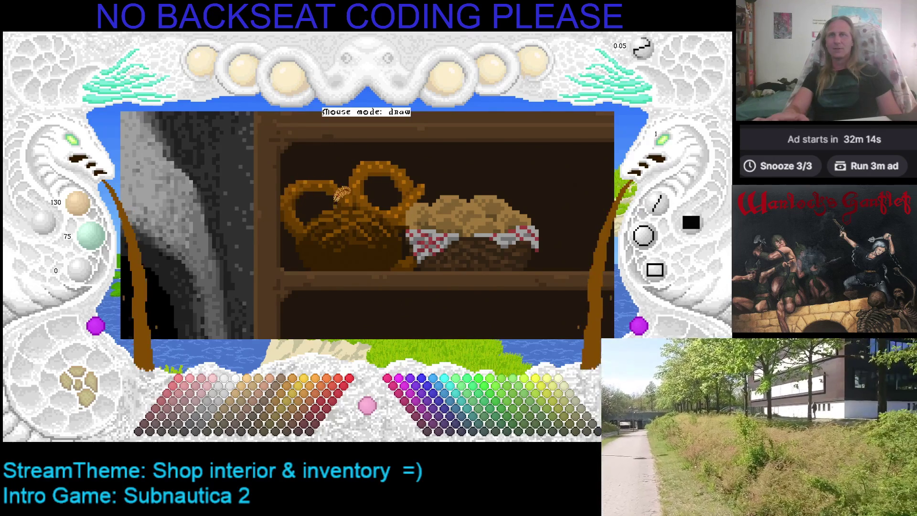
{"action": "left_click_drag", "start_coordinate": [341, 193], "coordinate": [328, 175]}
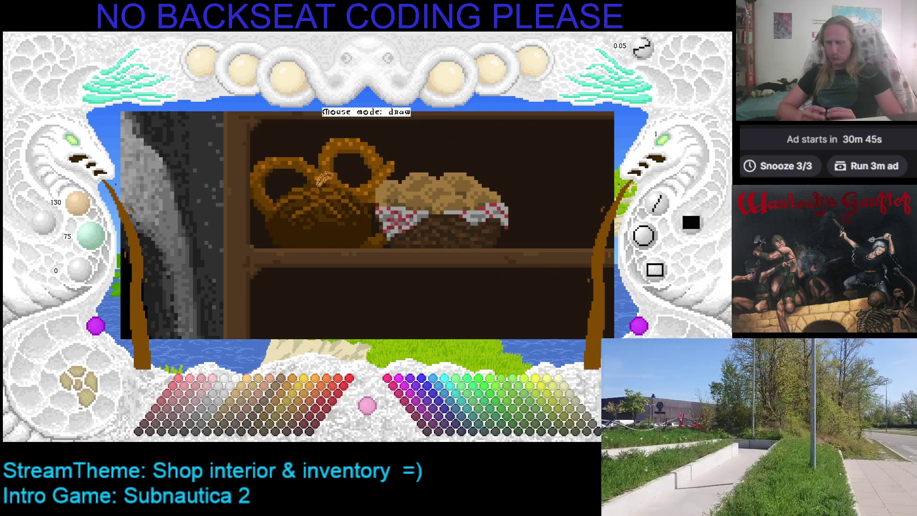
Step: Pan along the top shelf's baskets, then adjust the drawing colour to very dark brown 52/30/0
{"action": "key", "text": "Right"}
{"action": "key", "text": "Up"}
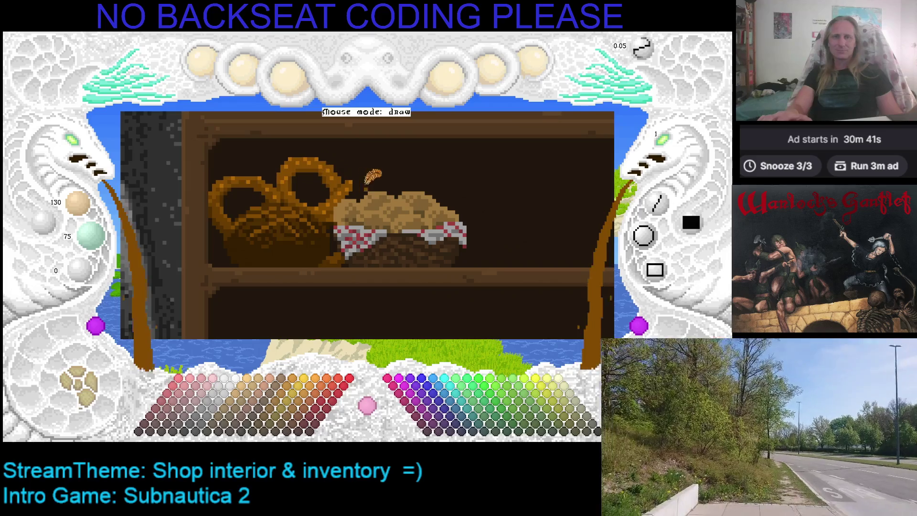
{"action": "key", "text": "Right"}
{"action": "key", "text": "Down"}
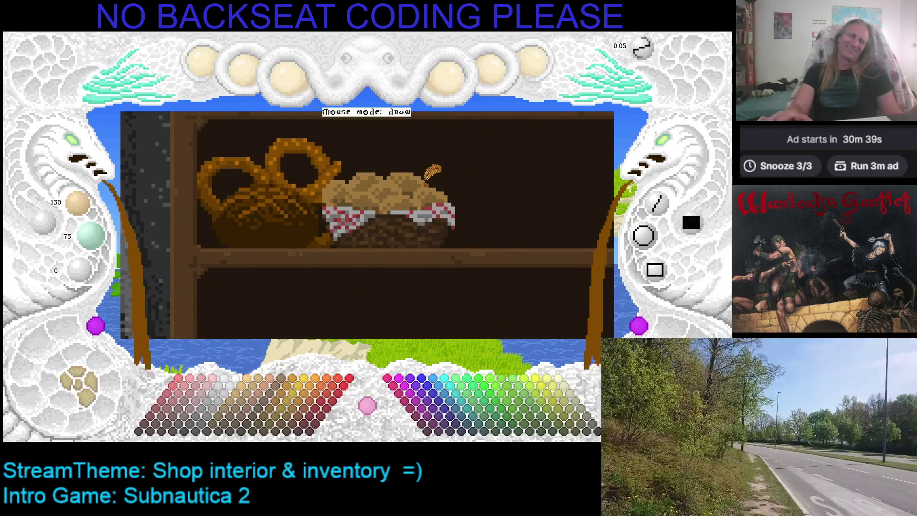
{"action": "key", "text": "Right"}
{"action": "key", "text": "Up"}
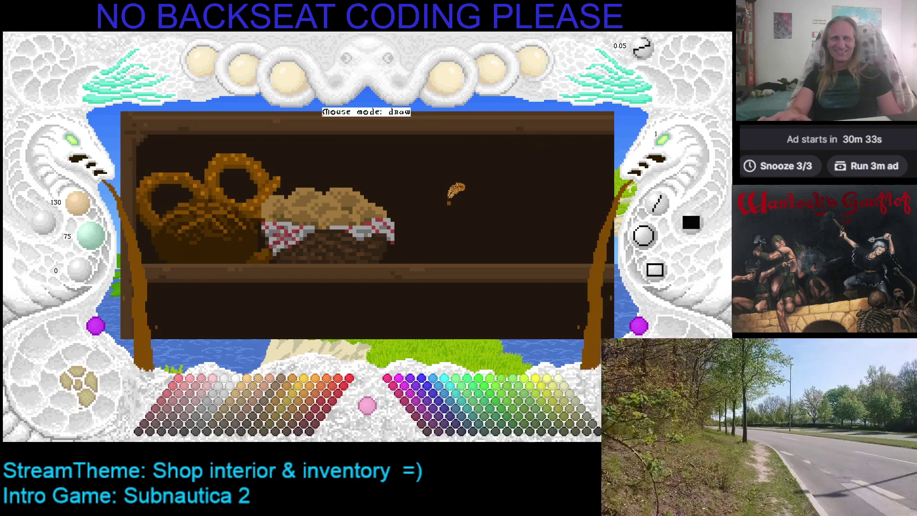
{"action": "key", "text": "Right"}
{"action": "key", "text": "Up"}
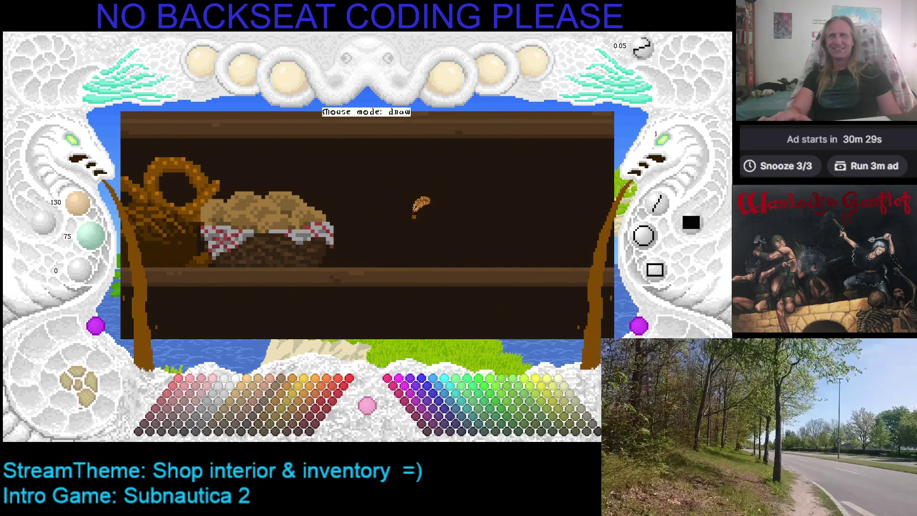
{"action": "key", "text": "Left"}
{"action": "key", "text": "Right"}
{"action": "key", "text": "Up"}
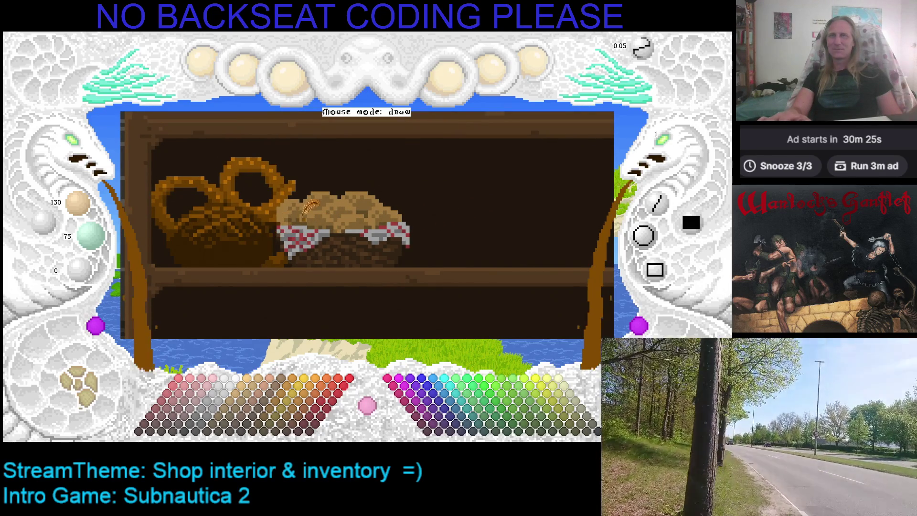
{"action": "scroll", "coordinate": [272, 228], "scroll_direction": "down", "scroll_amount": 4}
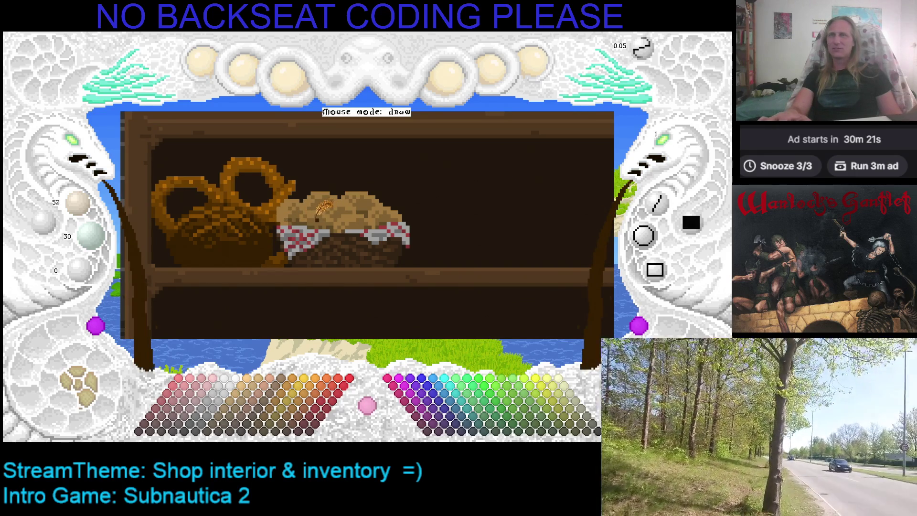
Step: Sample the pretzel basket's brown, then pick a very dark brown palette swatch
{"action": "left_click_drag", "start_coordinate": [233, 245], "coordinate": [275, 215]}
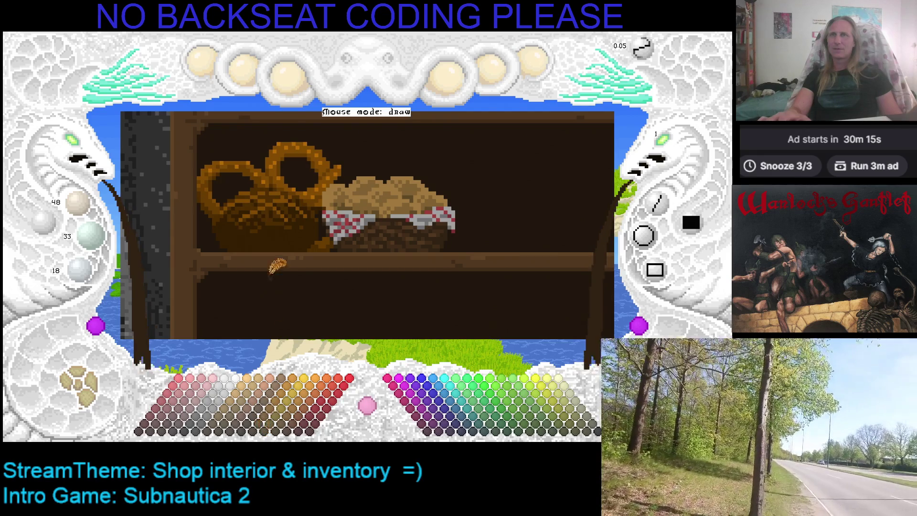
{"action": "right_click", "coordinate": [285, 228]}
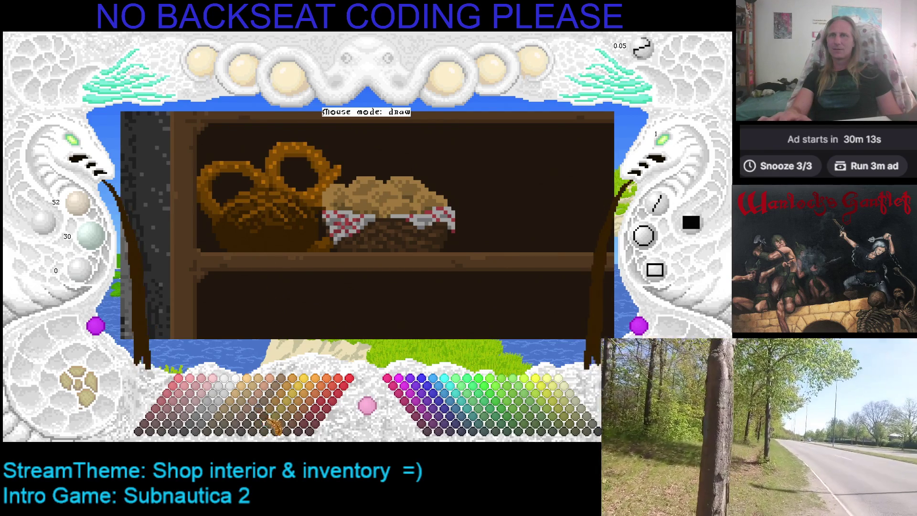
{"action": "left_click", "coordinate": [262, 434]}
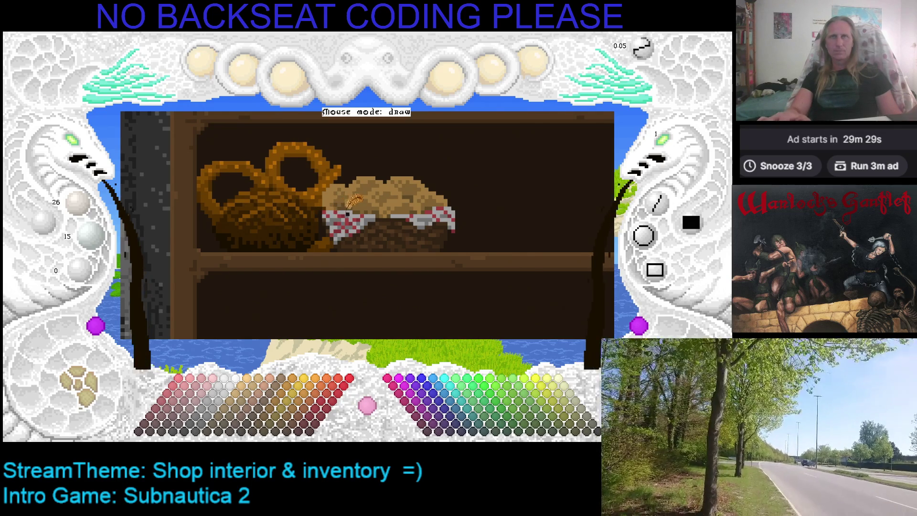
{"action": "key", "text": "Left"}
{"action": "key", "text": "Up"}
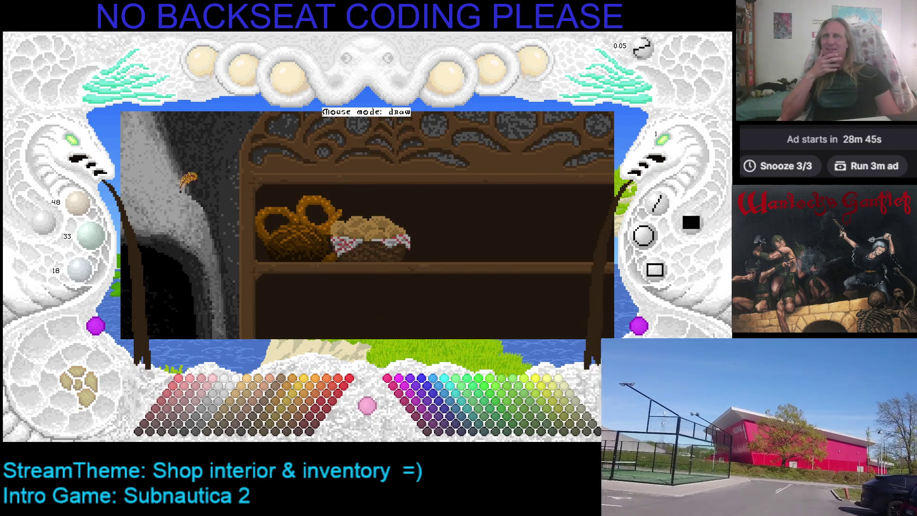
Step: Zoom out twice to show the entire cabinet, then preview the scene with the shopkeeper
{"action": "left_click", "coordinate": [85, 149]}
{"action": "left_click", "coordinate": [85, 149]}
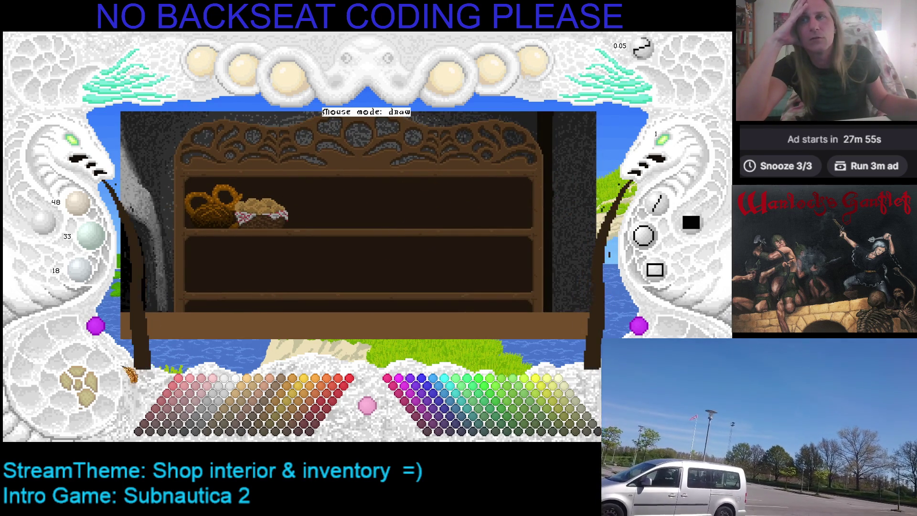
{"action": "left_click", "coordinate": [86, 379]}
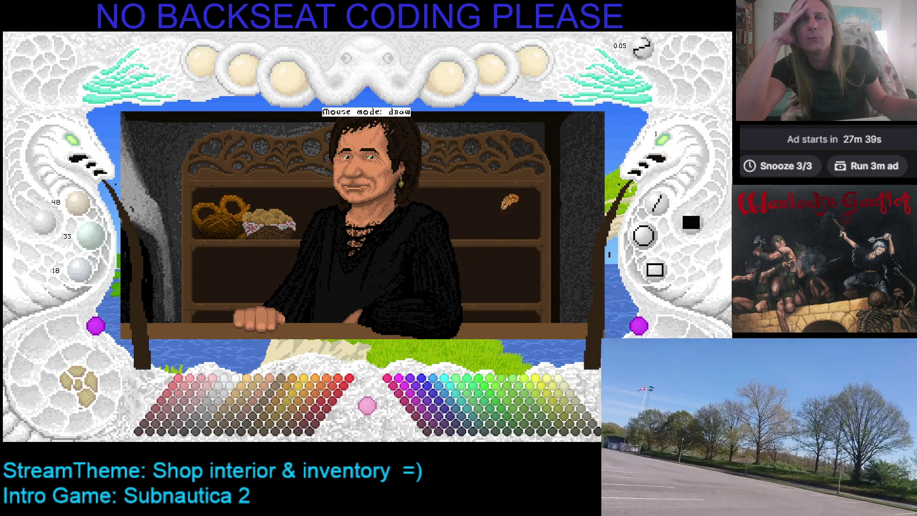
Step: Pan the canvas left to bring the curved grey stone arch beside the cabinet into view
{"action": "key", "text": "Left"}
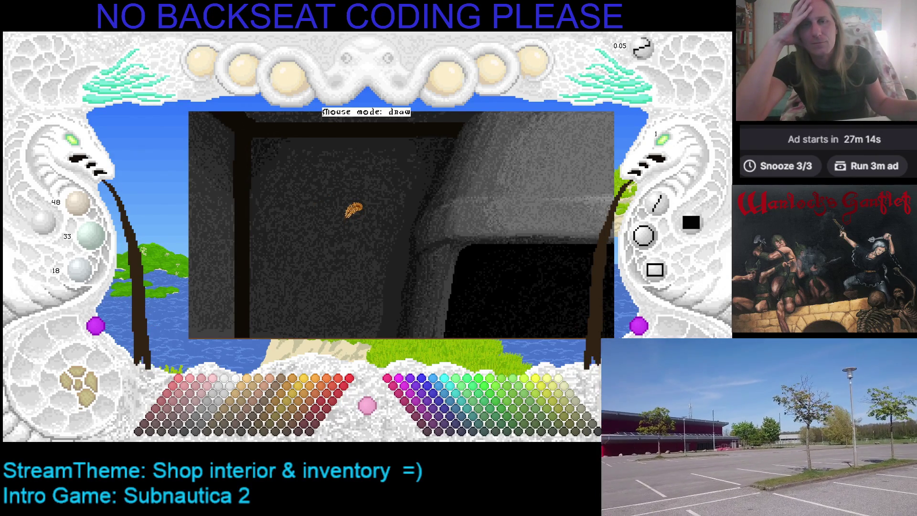
Step: Pan right across the stone hood and bread shelves until the shopkeeper at the counter shows
{"action": "key", "text": "Right"}
{"action": "key", "text": "Right"}
{"action": "key", "text": "Right"}
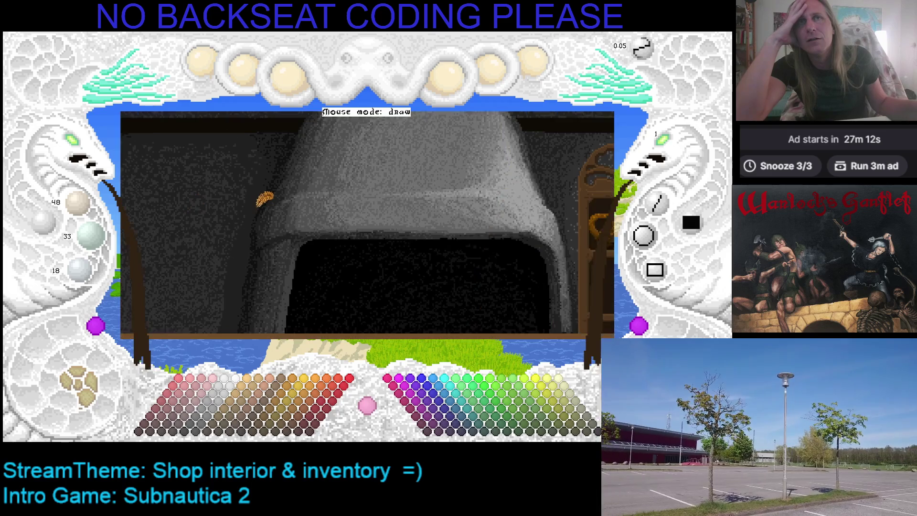
{"action": "key", "text": "Up"}
{"action": "key", "text": "Up"}
{"action": "key", "text": "Up"}
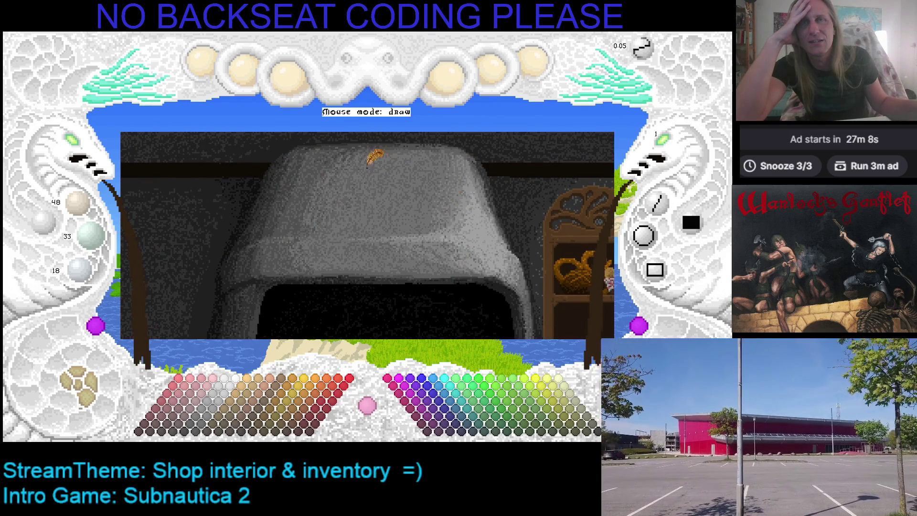
{"action": "key", "text": "Down"}
{"action": "key", "text": "Right"}
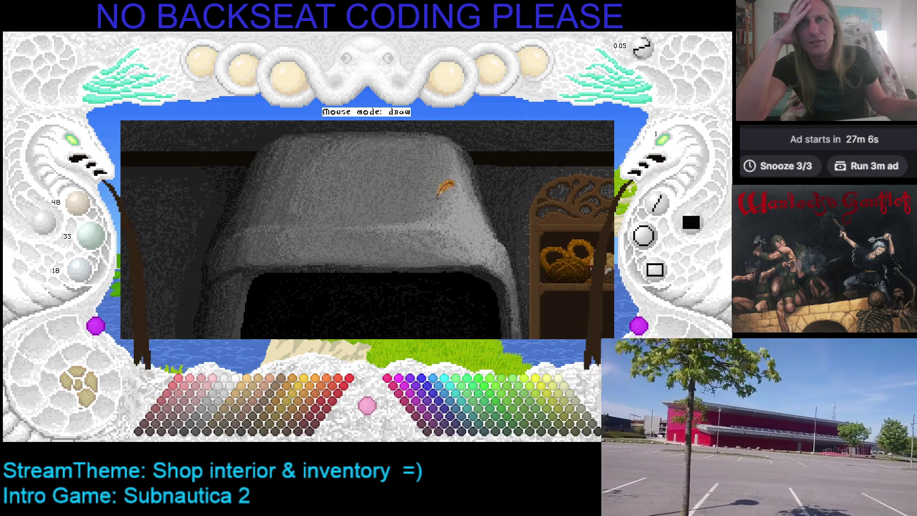
{"action": "key", "text": "Right"}
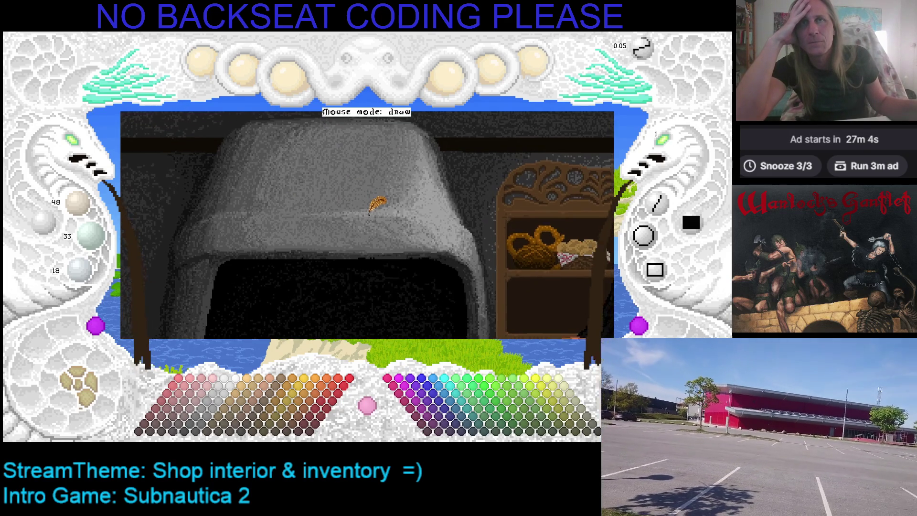
{"action": "key", "text": "Up"}
{"action": "key", "text": "Down"}
{"action": "key", "text": "Right"}
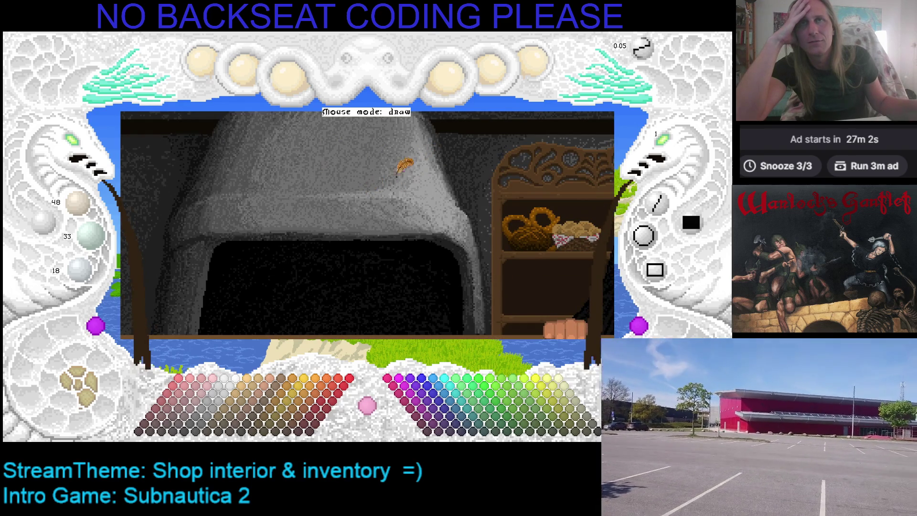
{"action": "key", "text": "Up"}
{"action": "key", "text": "Right"}
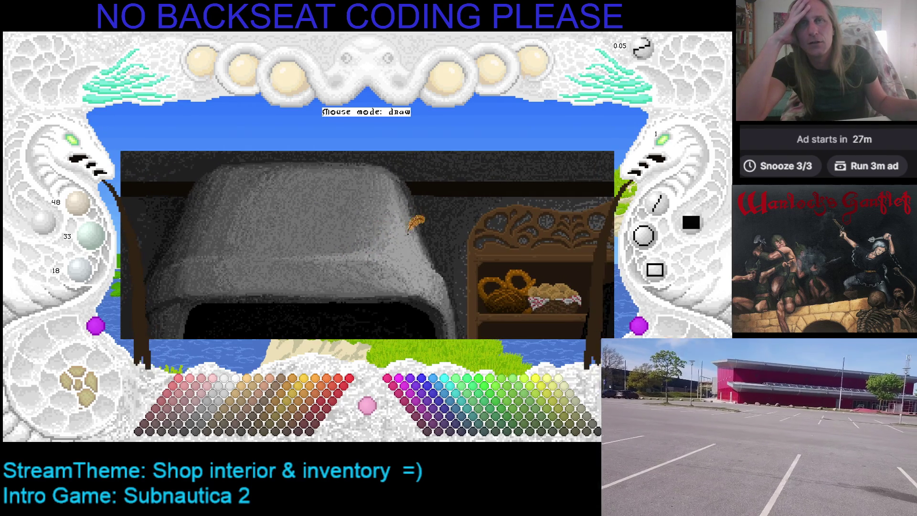
{"action": "key", "text": "Down"}
{"action": "key", "text": "Down"}
{"action": "key", "text": "Down"}
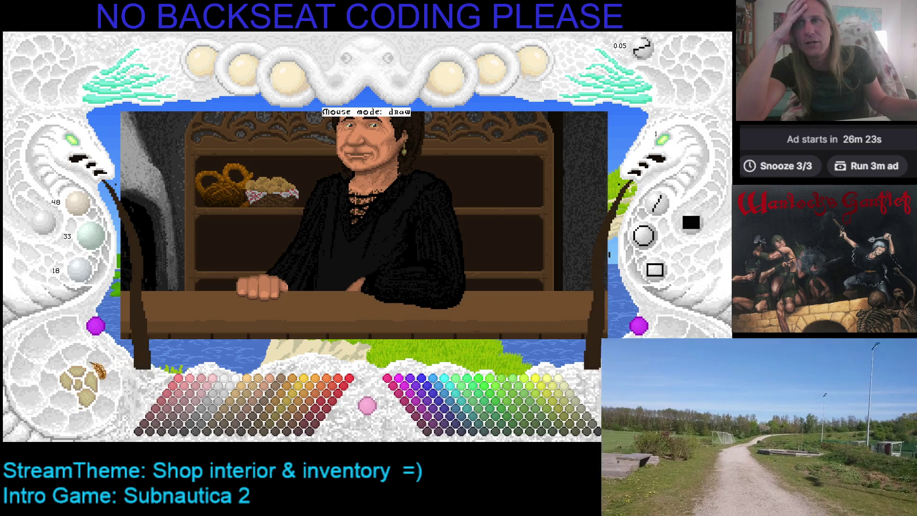
Step: Cycle past the sky-and-sea layer to the wooden shelf layer, then magnify onto the bread baskets
{"action": "left_click", "coordinate": [82, 383]}
{"action": "left_click", "coordinate": [82, 384]}
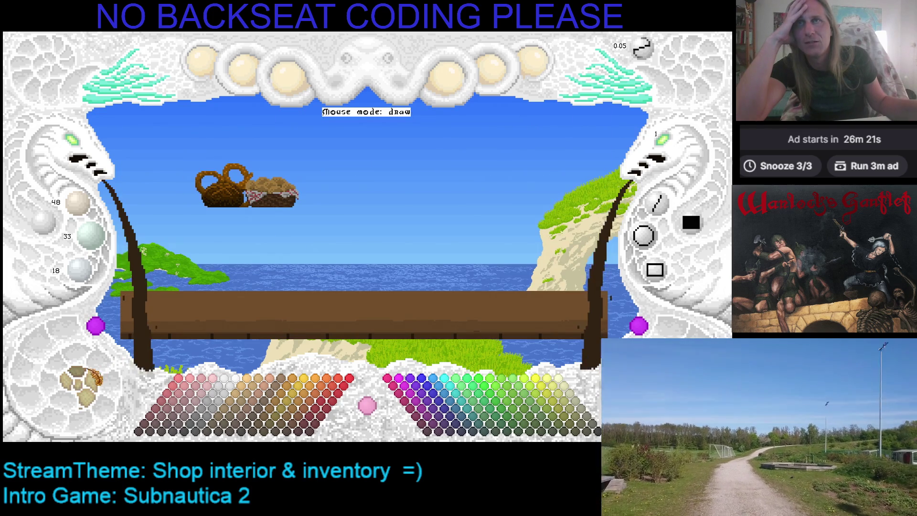
{"action": "left_click", "coordinate": [82, 383]}
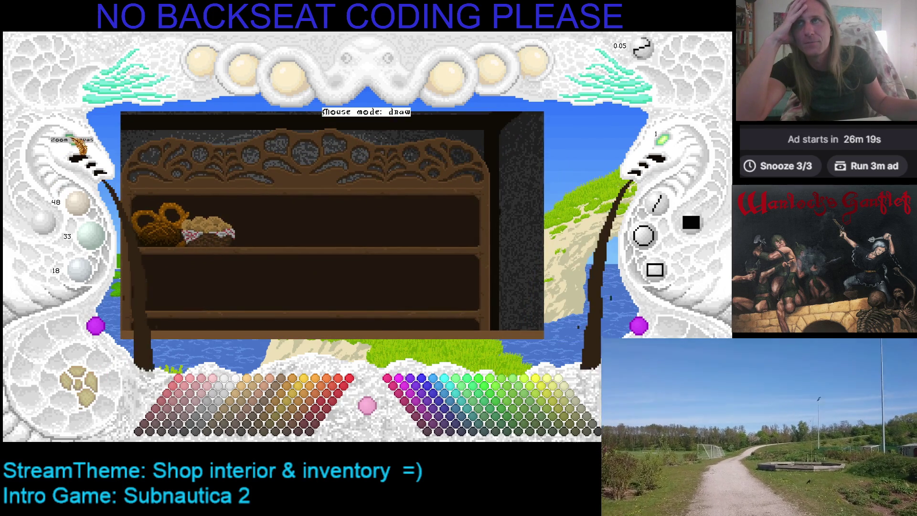
{"action": "left_click", "coordinate": [77, 143]}
{"action": "left_click_drag", "start_coordinate": [243, 256], "coordinate": [303, 239]}
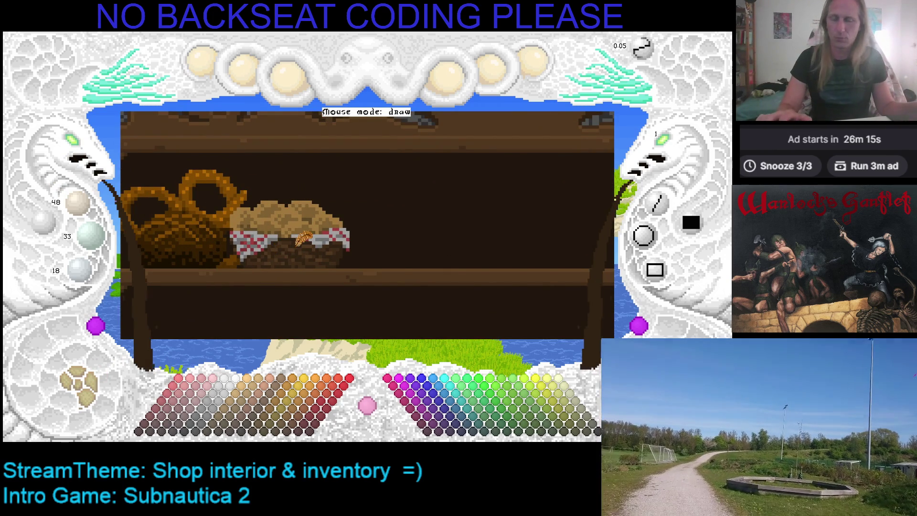
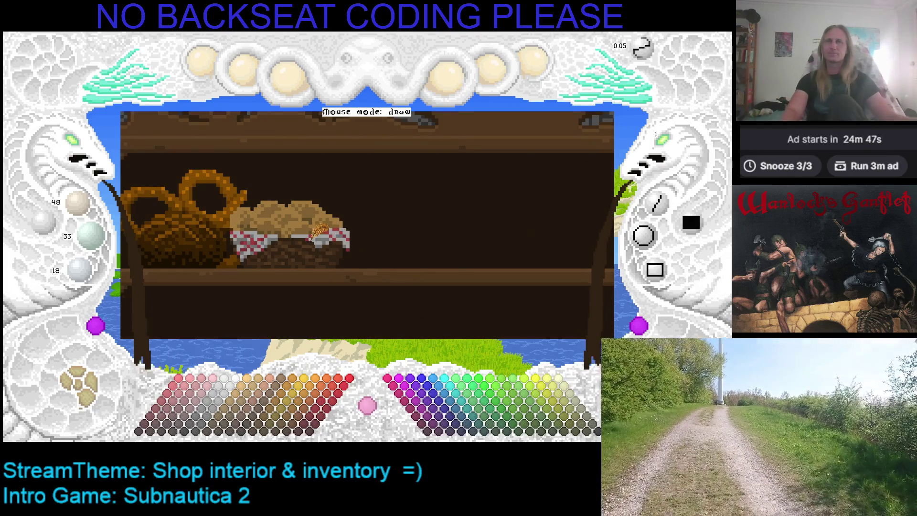
Step: Sample the bread's tan colour (159/120/60) from the basket and look along the shelf
{"action": "right_click", "coordinate": [302, 211]}
{"action": "key", "text": "Left"}
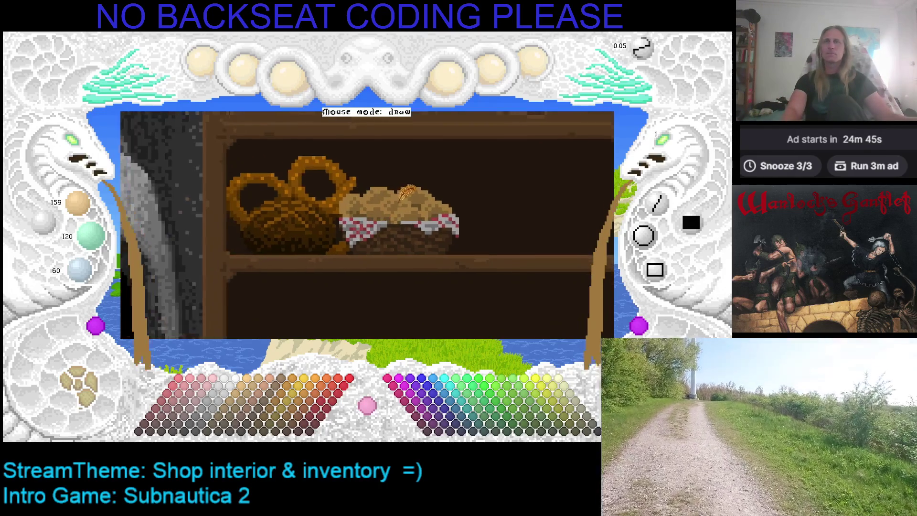
{"action": "key", "text": "Right"}
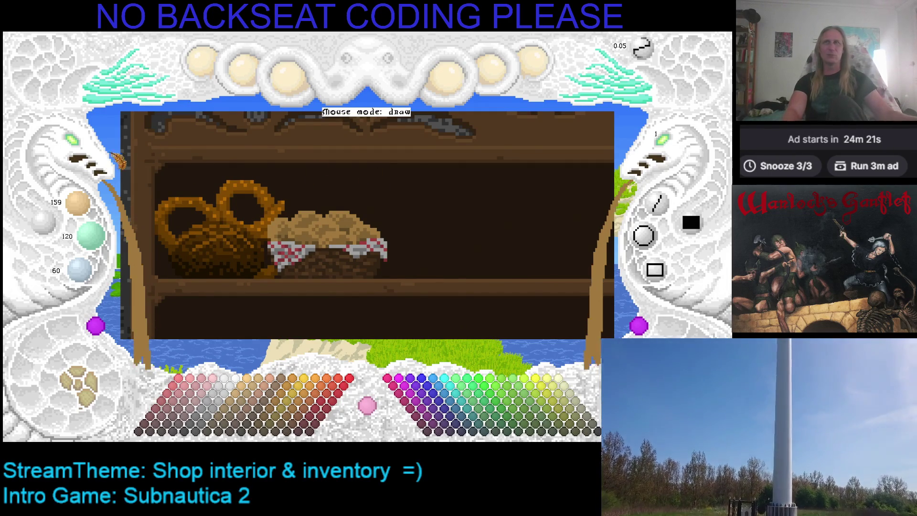
{"action": "left_click", "coordinate": [67, 138]}
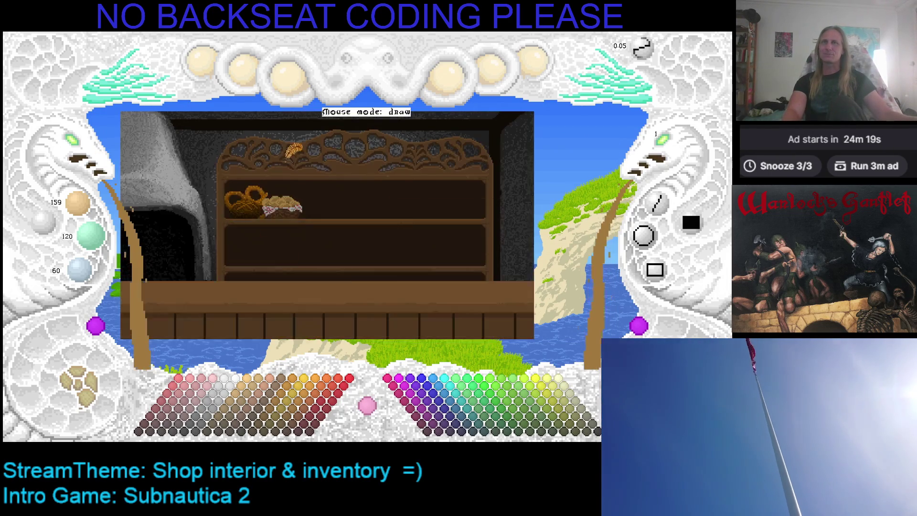
Step: Cycle through the layer views until the full shop shows the shopkeeper behind the counter
{"action": "left_click", "coordinate": [85, 382]}
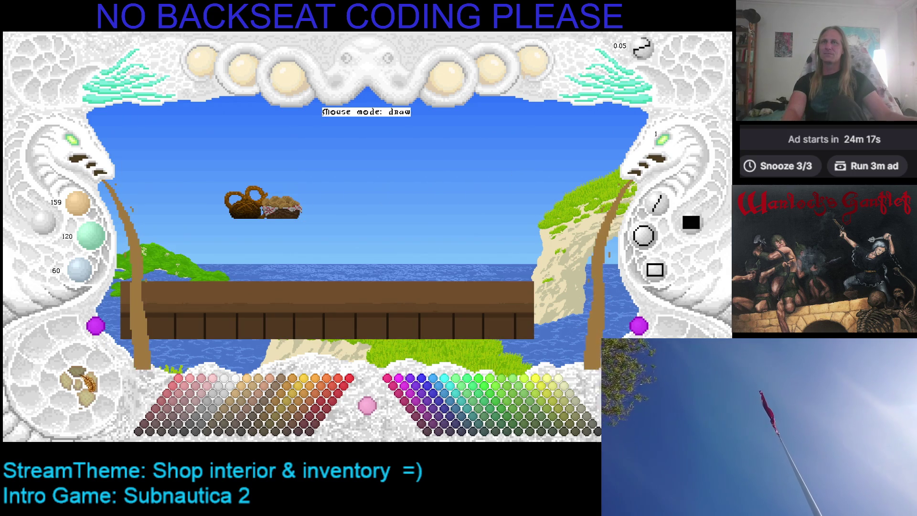
{"action": "left_click", "coordinate": [85, 382]}
{"action": "left_click", "coordinate": [85, 382]}
{"action": "left_click", "coordinate": [85, 382]}
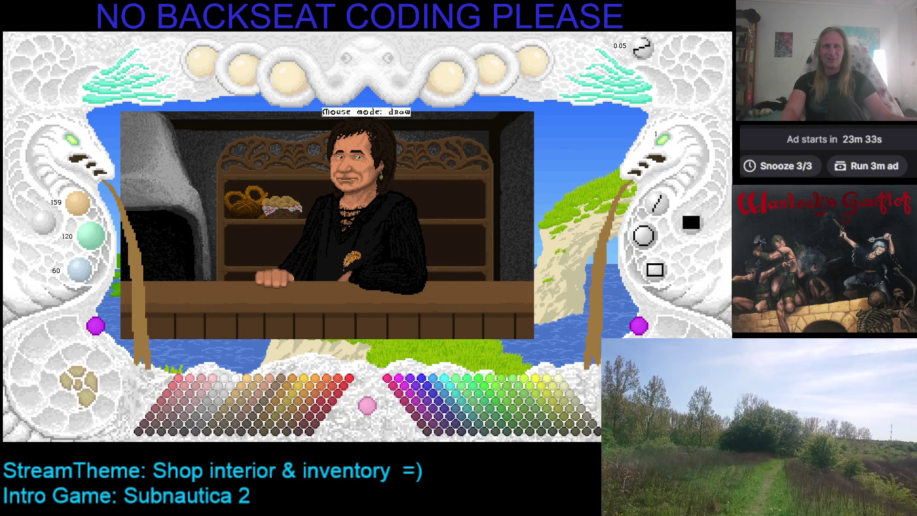
Step: Inspect the shopkeeper, then hide the shopkeeper layer, leaving the baskets over the seascape
{"action": "key", "text": "Right"}
{"action": "key", "text": "Up"}
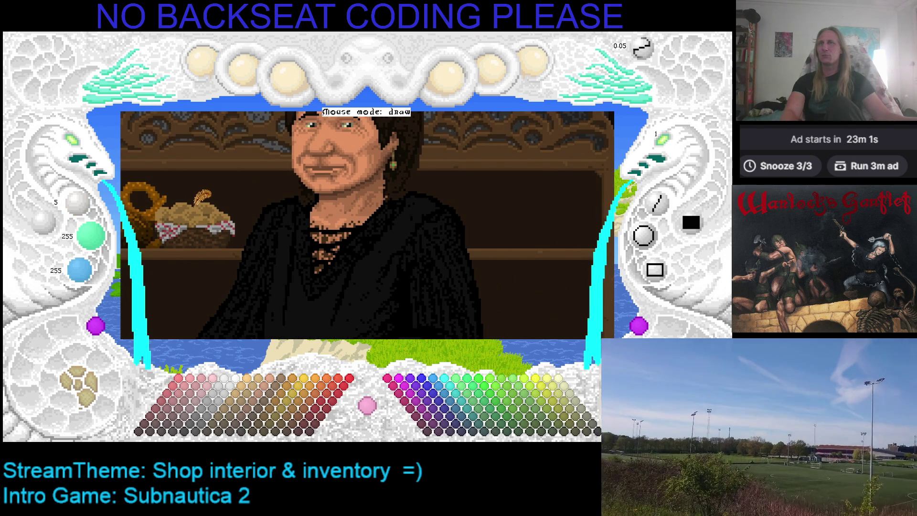
{"action": "left_click", "coordinate": [95, 381]}
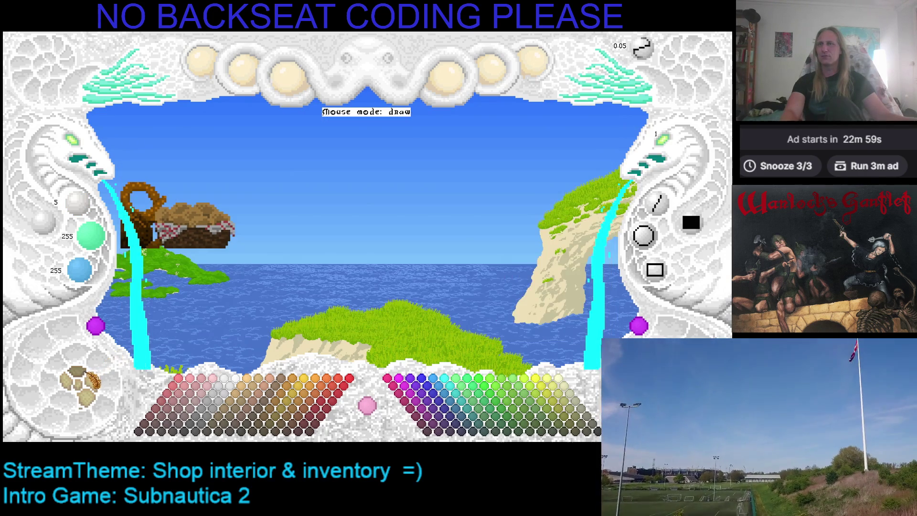
Step: Show the wooden shelf layer again and zoom back in on the bread baskets
{"action": "left_click", "coordinate": [91, 380]}
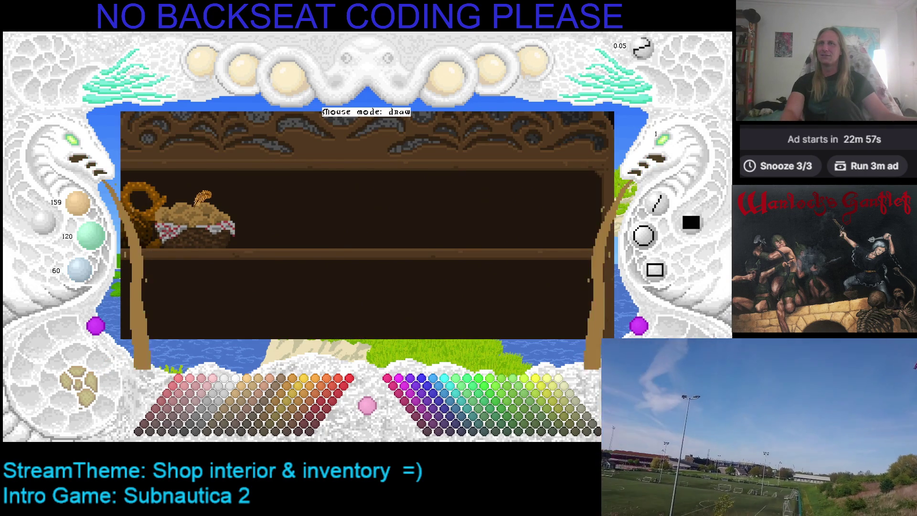
{"action": "left_click", "coordinate": [79, 152]}
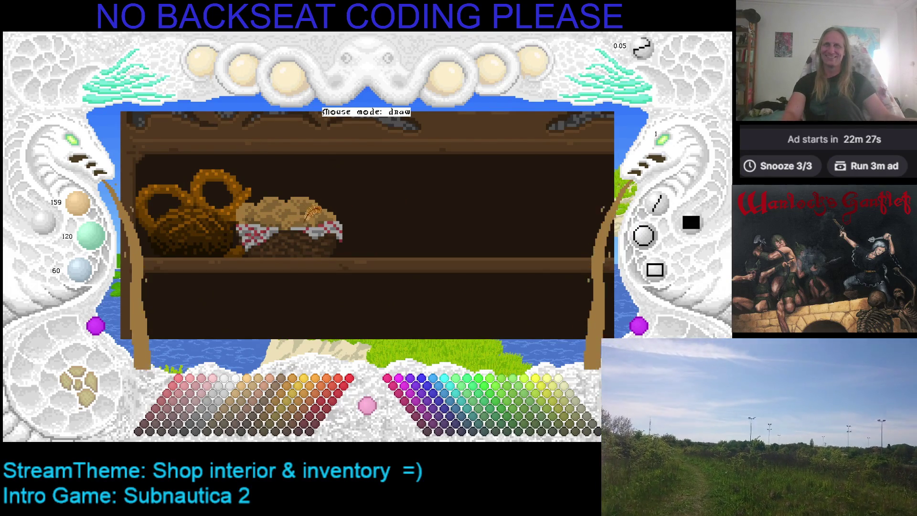
Step: Save the shop drawing with Ctrl+S while viewing the pretzel and basket on the shelf
{"action": "left_click_drag", "start_coordinate": [311, 211], "coordinate": [269, 202]}
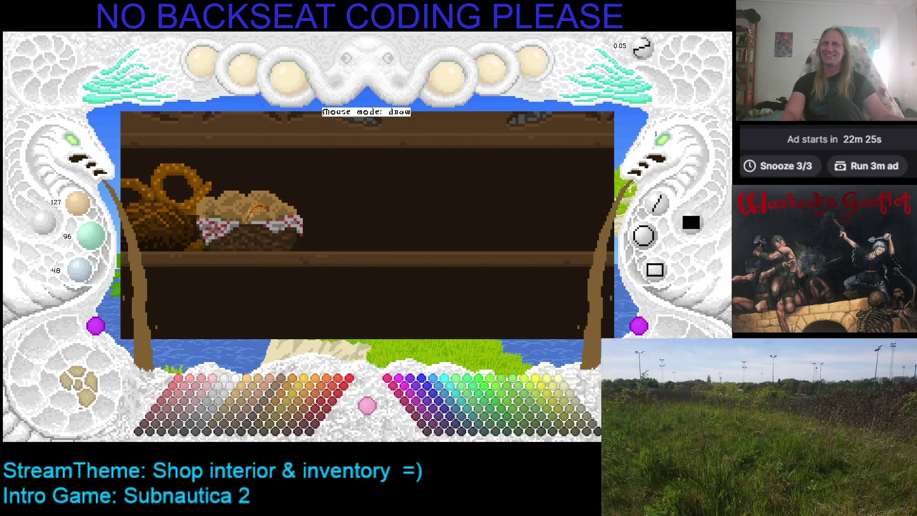
{"action": "left_click_drag", "start_coordinate": [338, 205], "coordinate": [305, 201]}
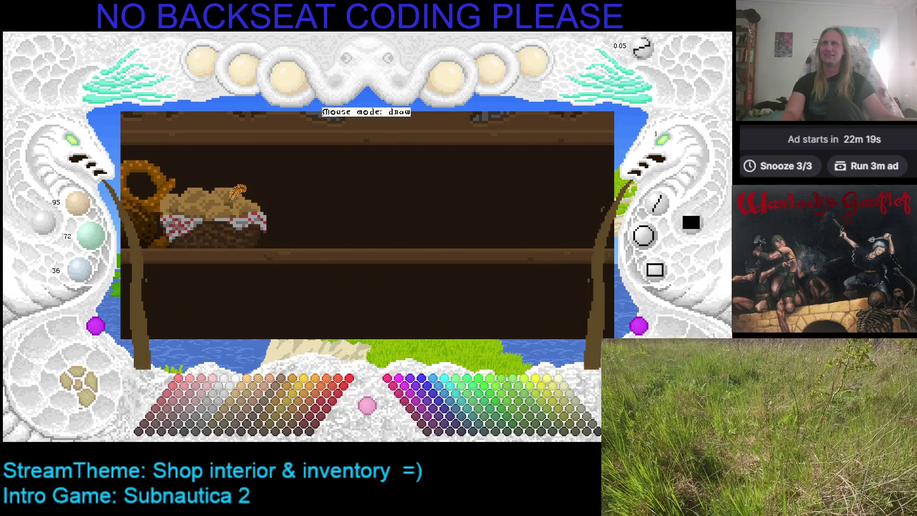
{"action": "key", "text": "ctrl+s"}
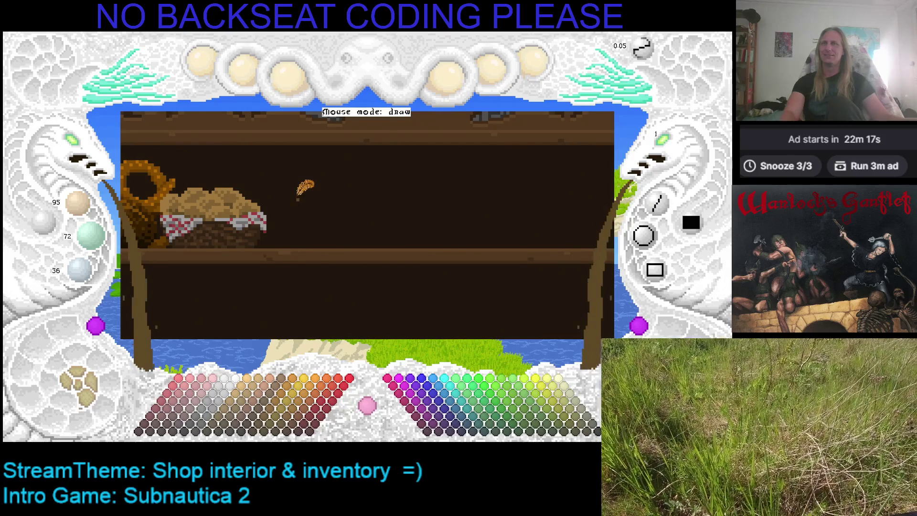
{"action": "mouse_move", "coordinate": [328, 205]}
{"action": "left_mouse_down"}
{"action": "mouse_move", "coordinate": [302, 207]}
{"action": "mouse_move", "coordinate": [377, 200]}
{"action": "mouse_move", "coordinate": [364, 195]}
{"action": "left_mouse_up"}
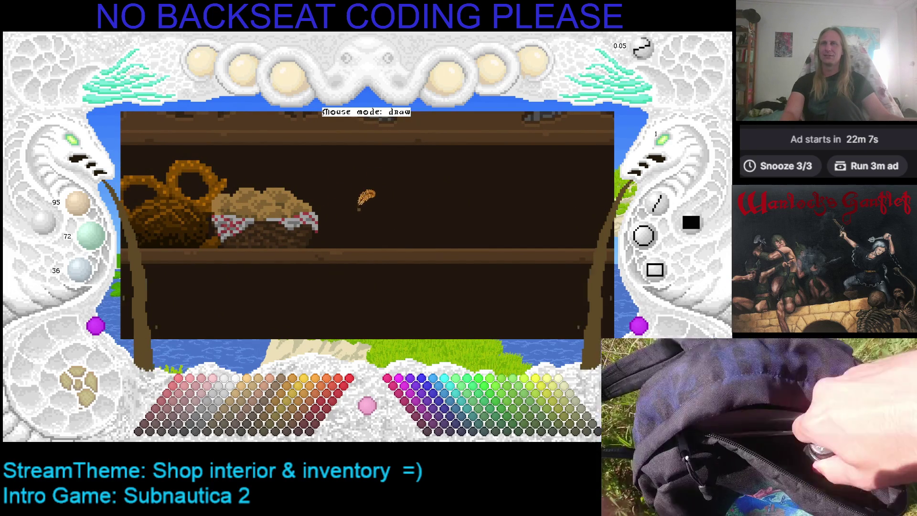
{"action": "left_click_drag", "start_coordinate": [359, 206], "coordinate": [334, 194]}
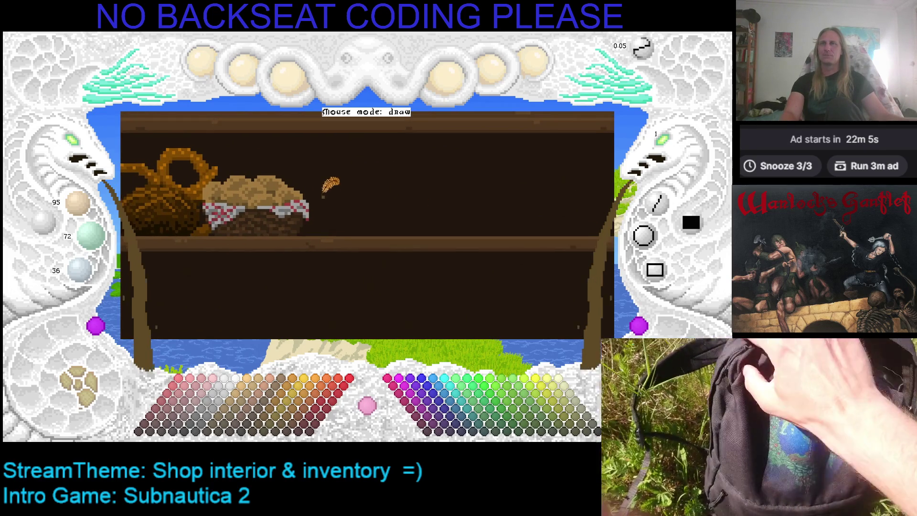
{"action": "scroll", "coordinate": [82, 151], "scroll_direction": "up", "scroll_amount": 2}
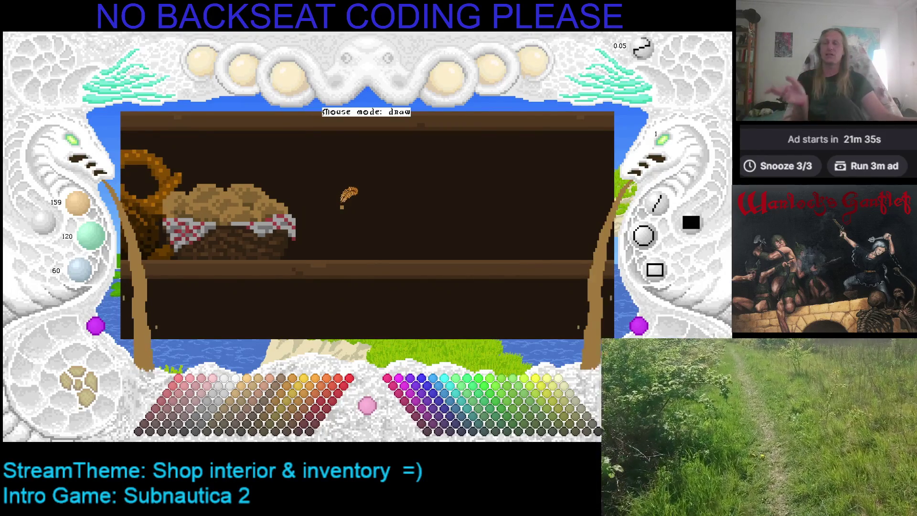
{"action": "left_click_drag", "start_coordinate": [369, 199], "coordinate": [334, 191]}
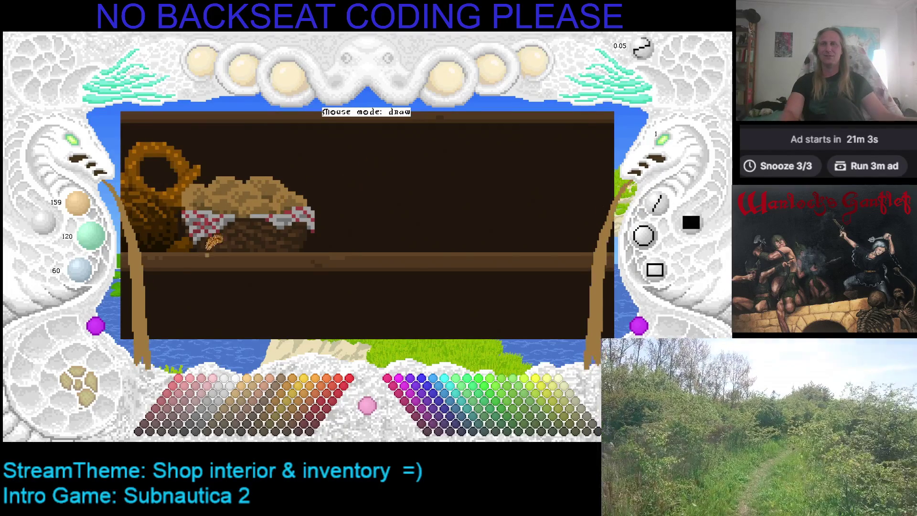
{"action": "scroll", "coordinate": [246, 208], "scroll_direction": "up", "scroll_amount": 3}
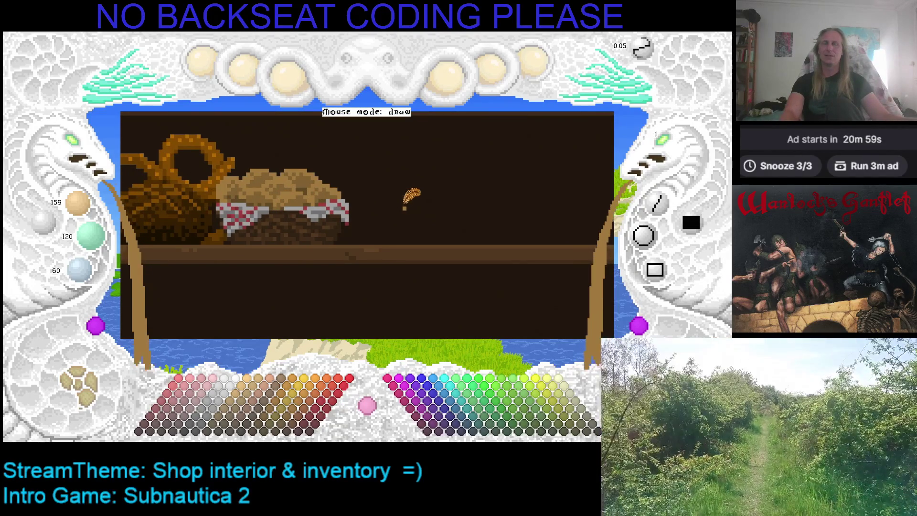
{"action": "left_click_drag", "start_coordinate": [493, 190], "coordinate": [419, 205]}
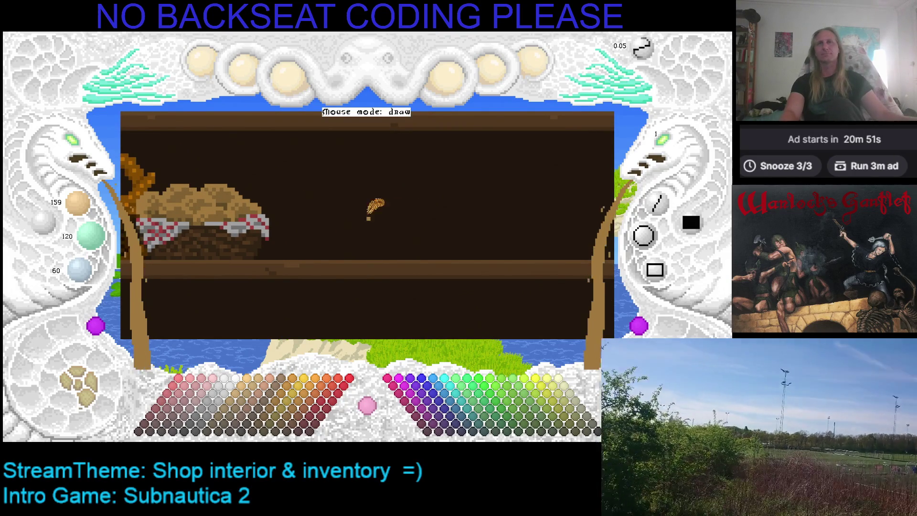
{"action": "left_click_drag", "start_coordinate": [387, 218], "coordinate": [490, 193]}
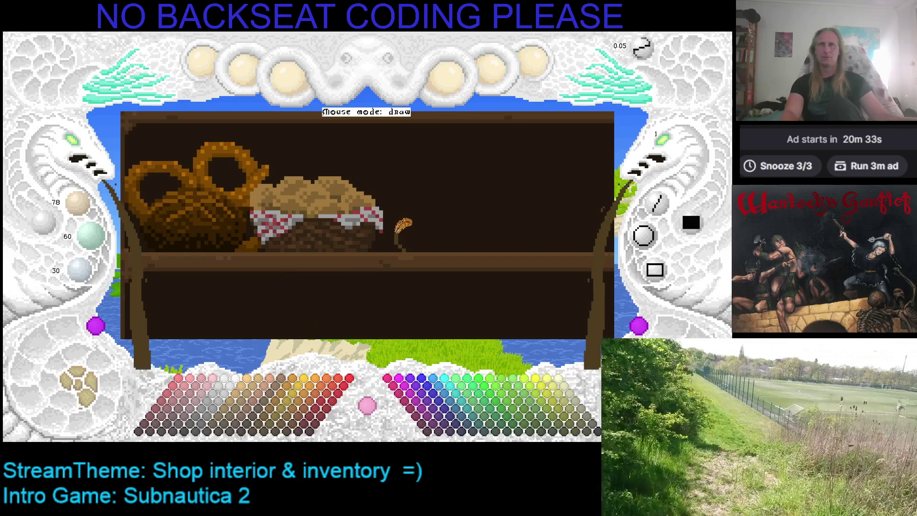
Step: Outline a box on the upper shelf right of the bread basket and fill it solid brown
{"action": "left_click_drag", "start_coordinate": [397, 227], "coordinate": [482, 241]}
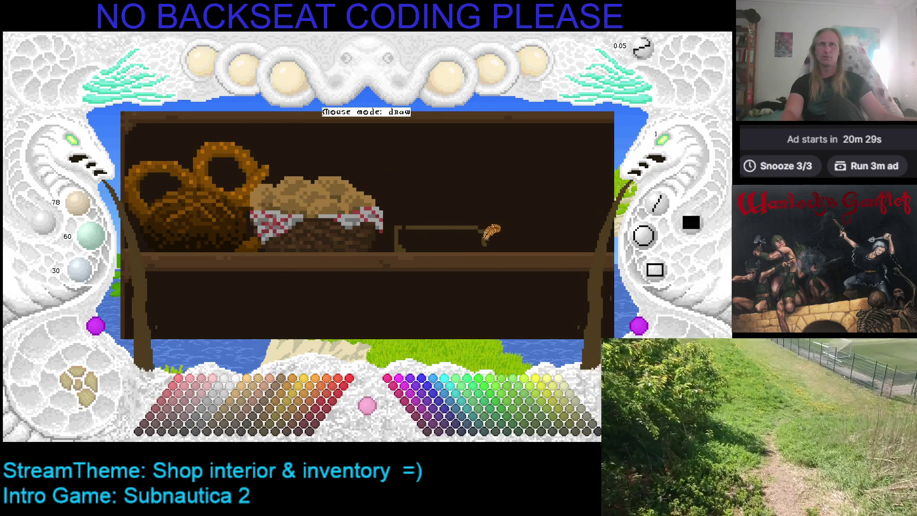
{"action": "left_click_drag", "start_coordinate": [488, 245], "coordinate": [424, 244]}
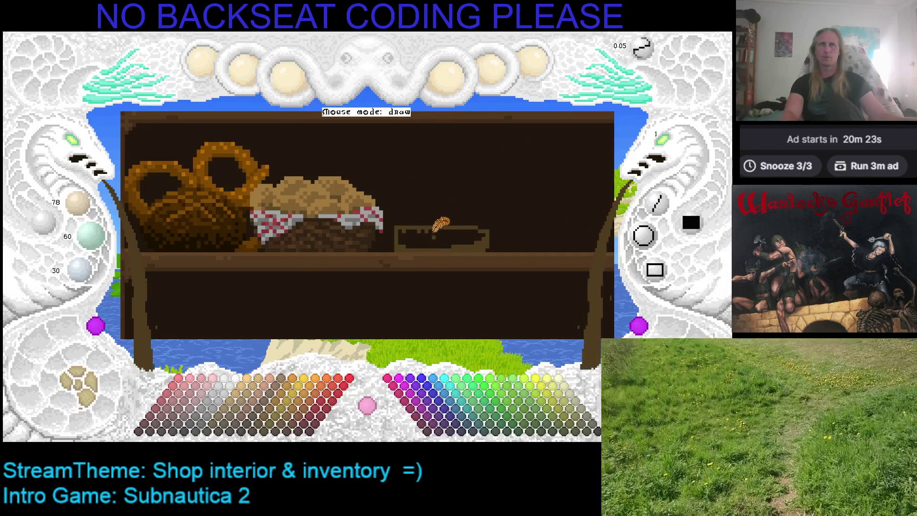
{"action": "left_click", "coordinate": [434, 233]}
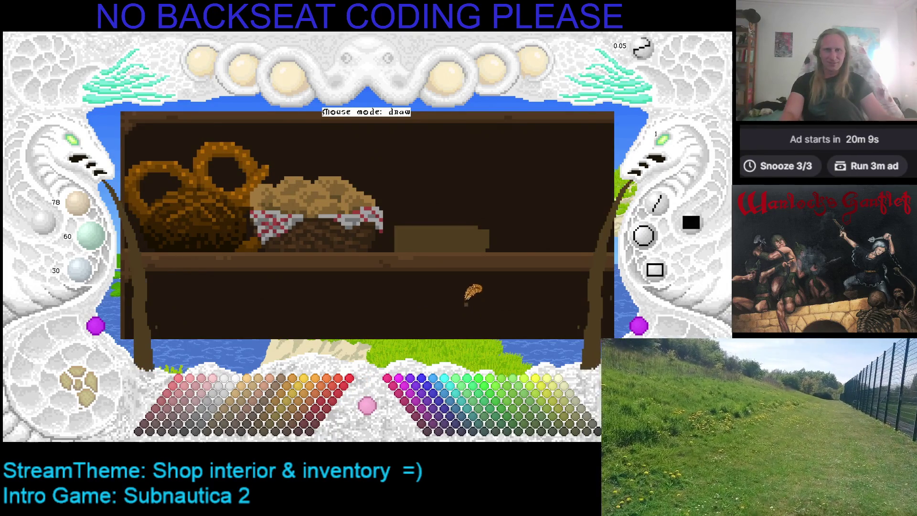
{"action": "left_click_drag", "start_coordinate": [449, 289], "coordinate": [408, 297]}
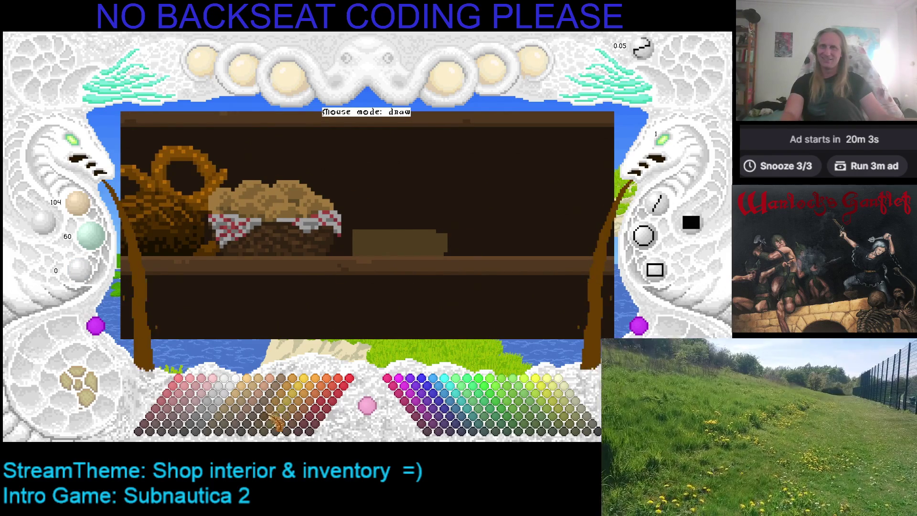
Step: Recolour the box orange-brown, then outline its lid and fill it dark brown (78, 45, 0)
{"action": "left_click", "coordinate": [266, 432]}
{"action": "left_click", "coordinate": [388, 233]}
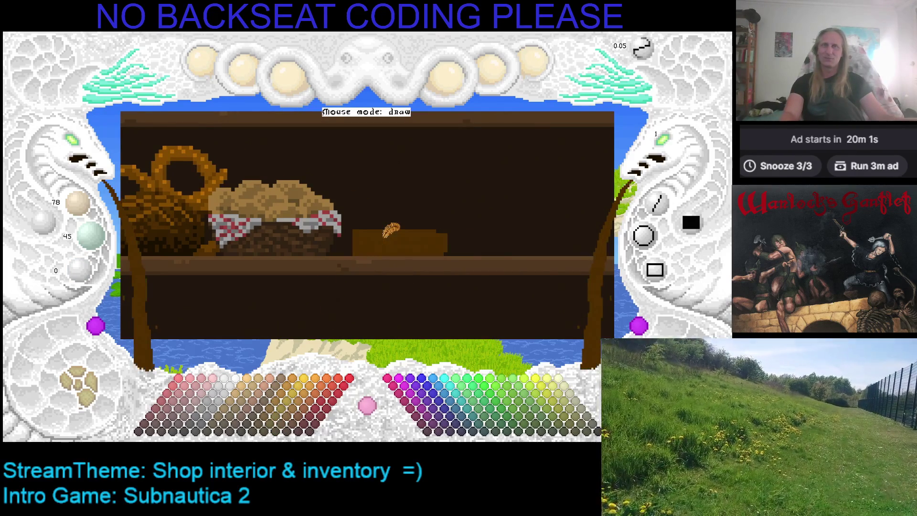
{"action": "left_click", "coordinate": [277, 426]}
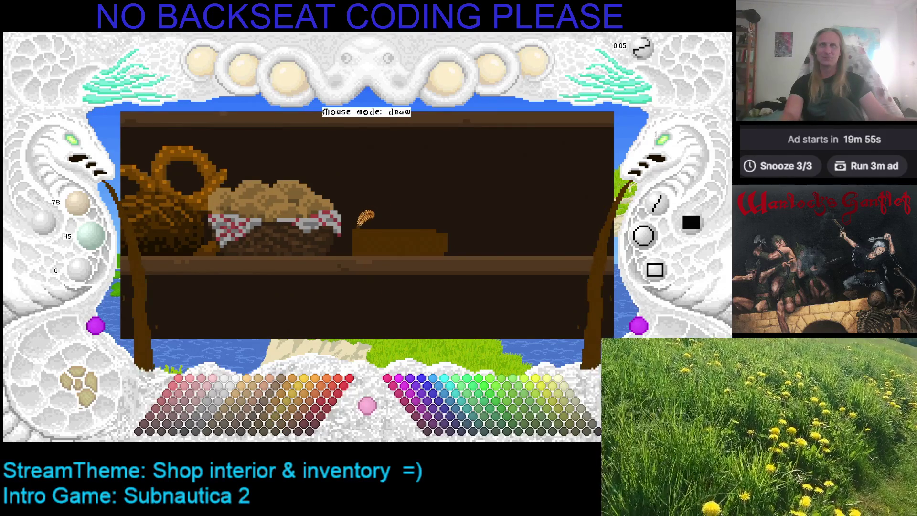
{"action": "left_click", "coordinate": [270, 423]}
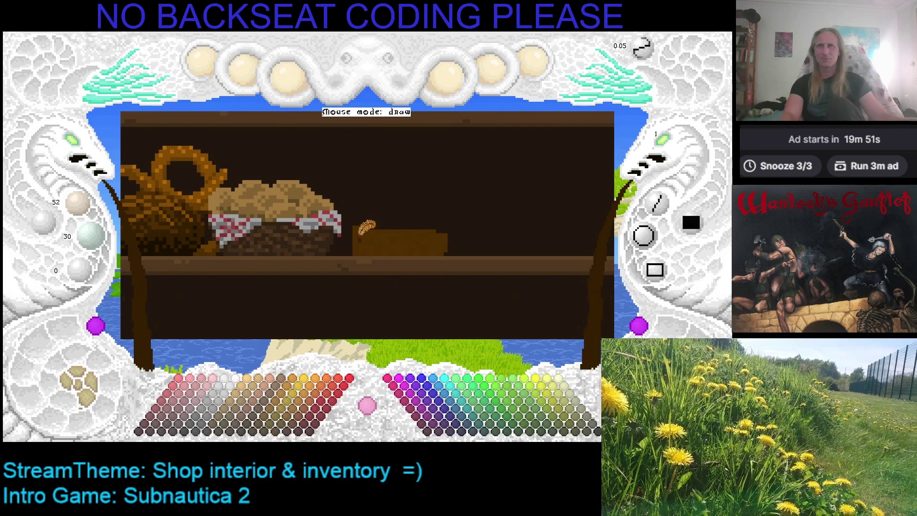
{"action": "left_click_drag", "start_coordinate": [354, 216], "coordinate": [447, 220]}
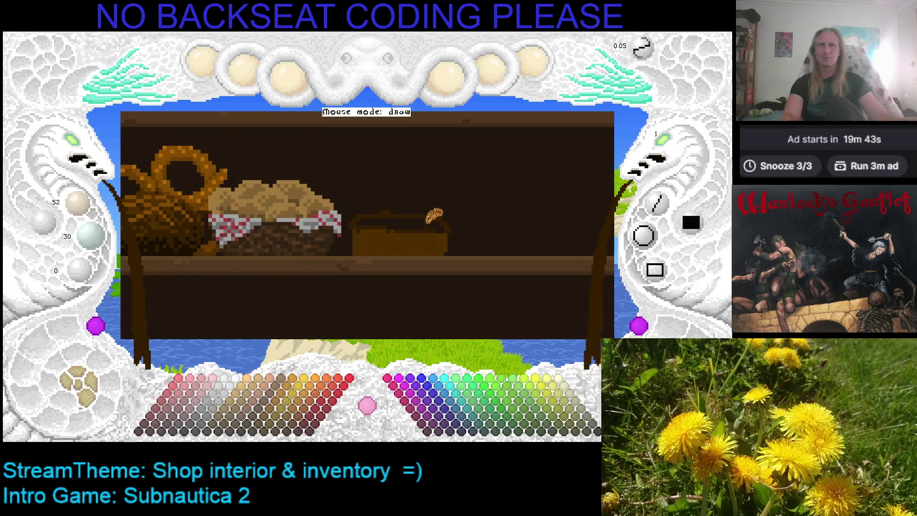
{"action": "left_click", "coordinate": [420, 213]}
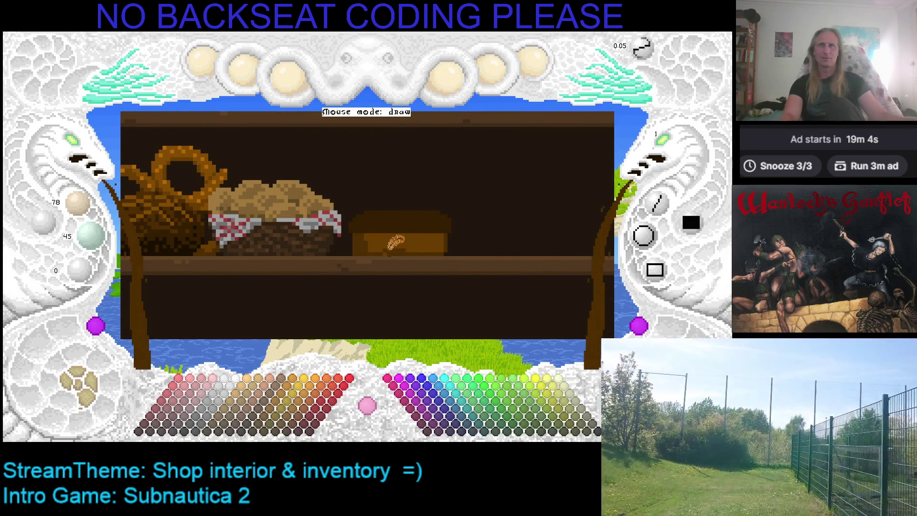
Step: Zoom in on the bread basket and box, toggle the shelf plank, and sample the box's browns
{"action": "left_click", "coordinate": [72, 140]}
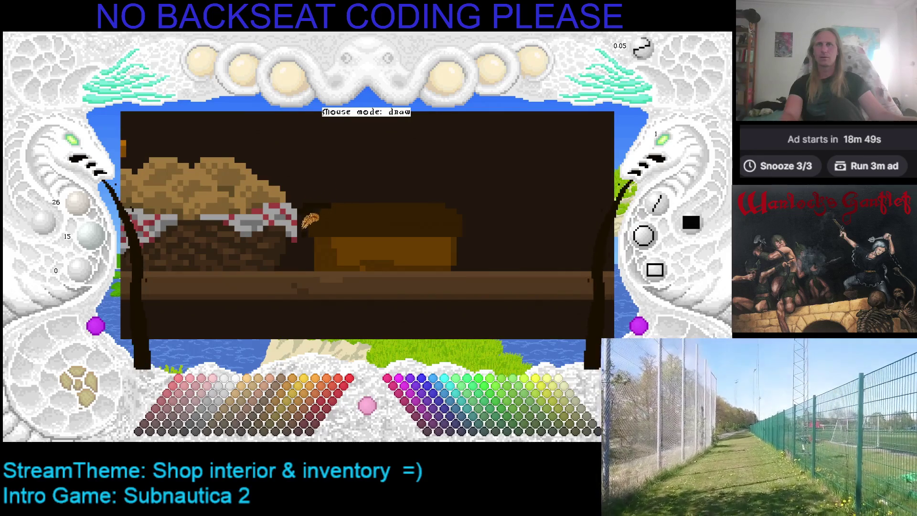
{"action": "key", "text": "ctrl+z"}
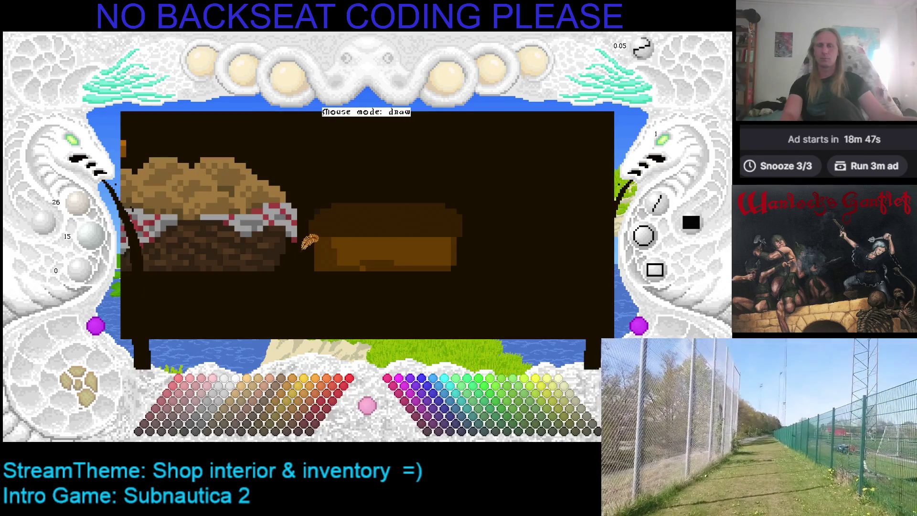
{"action": "key", "text": "ctrl+y"}
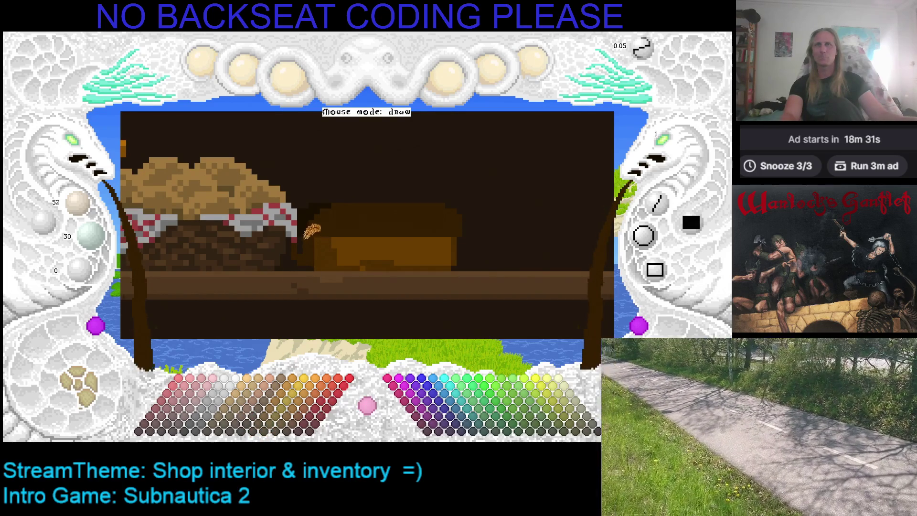
{"action": "right_click", "coordinate": [315, 228]}
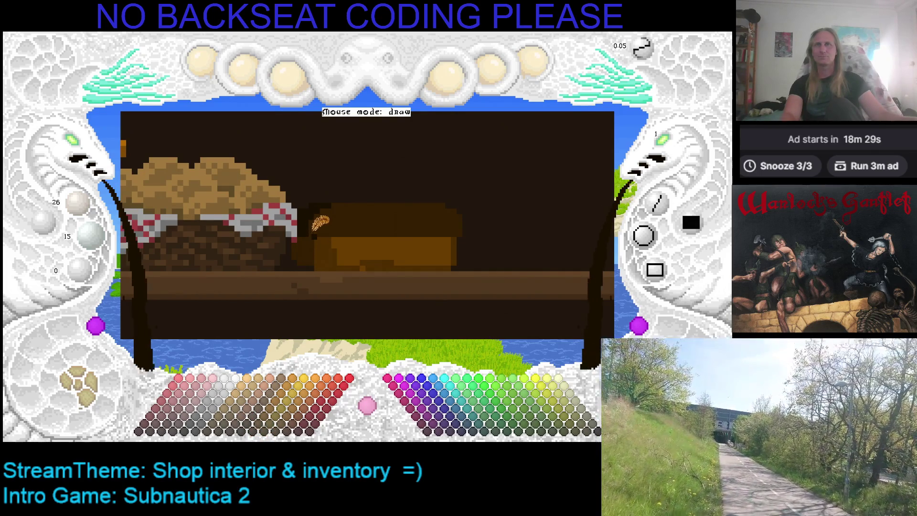
{"action": "right_click", "coordinate": [320, 228]}
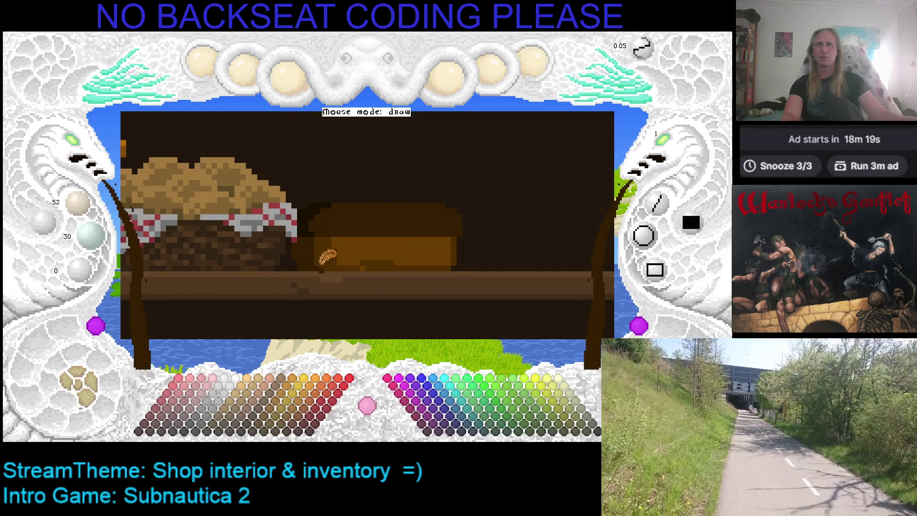
Step: Reposition the view over the box and pick the darkest brown near the basket
{"action": "key", "text": "Right"}
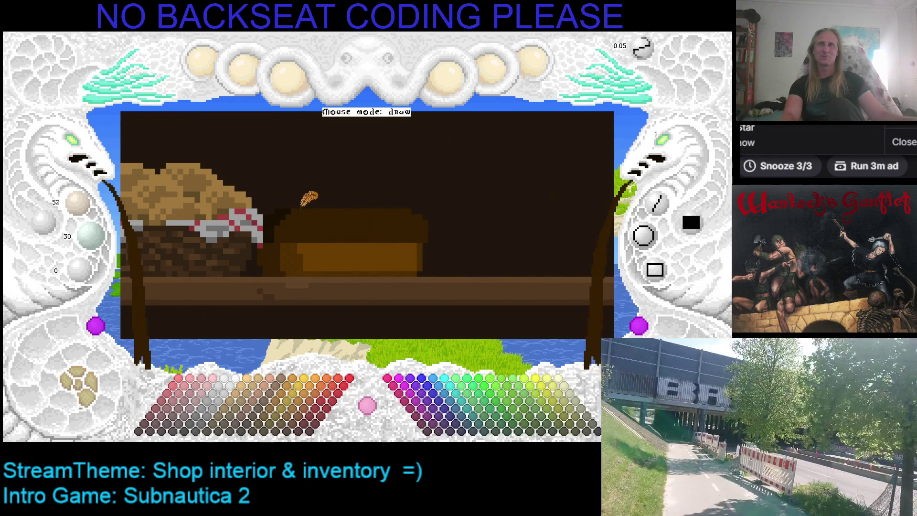
{"action": "left_click_drag", "start_coordinate": [432, 209], "coordinate": [401, 204]}
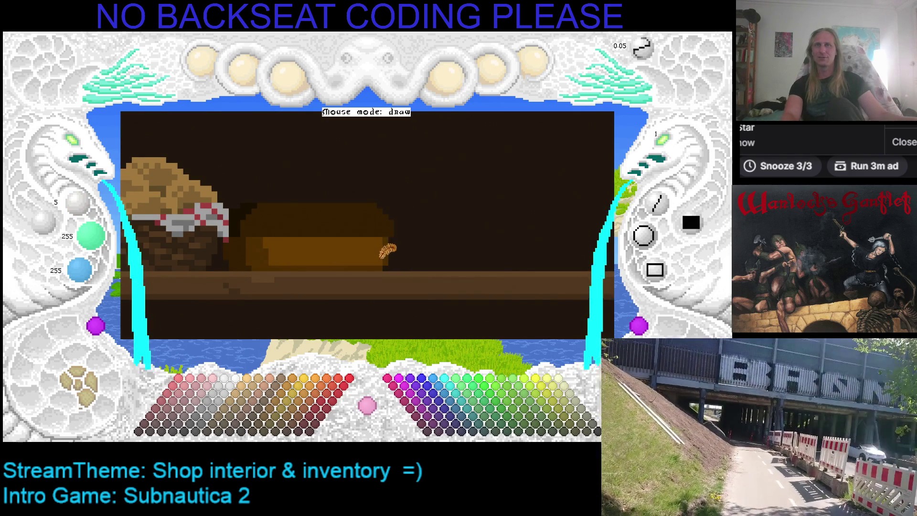
{"action": "right_click", "coordinate": [382, 253]}
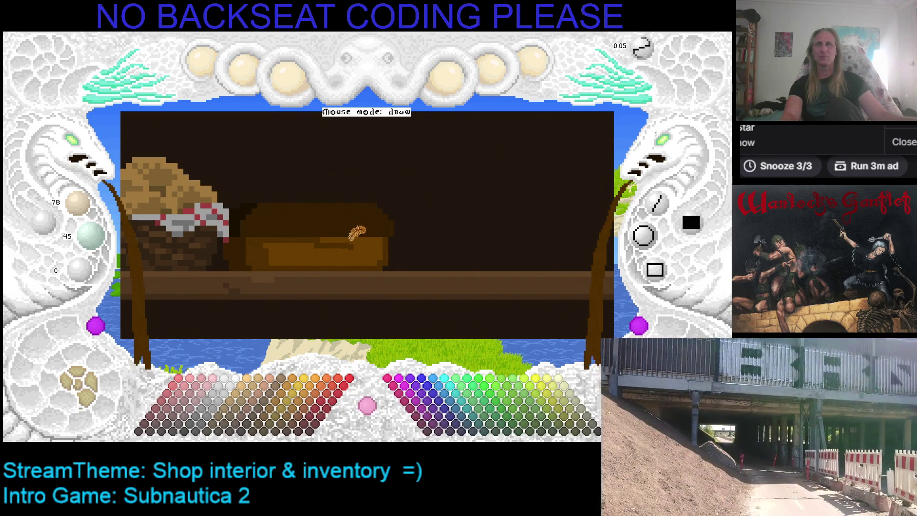
{"action": "right_click", "coordinate": [310, 242]}
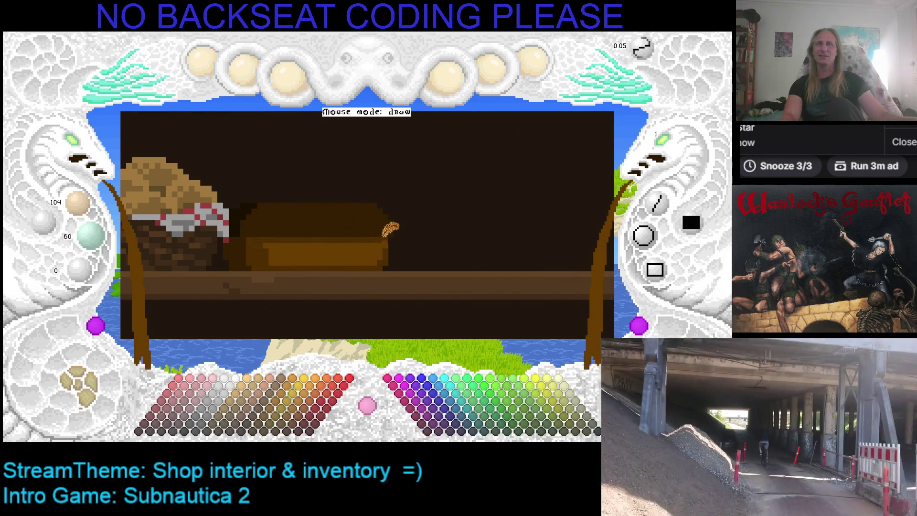
{"action": "right_click", "coordinate": [409, 225]}
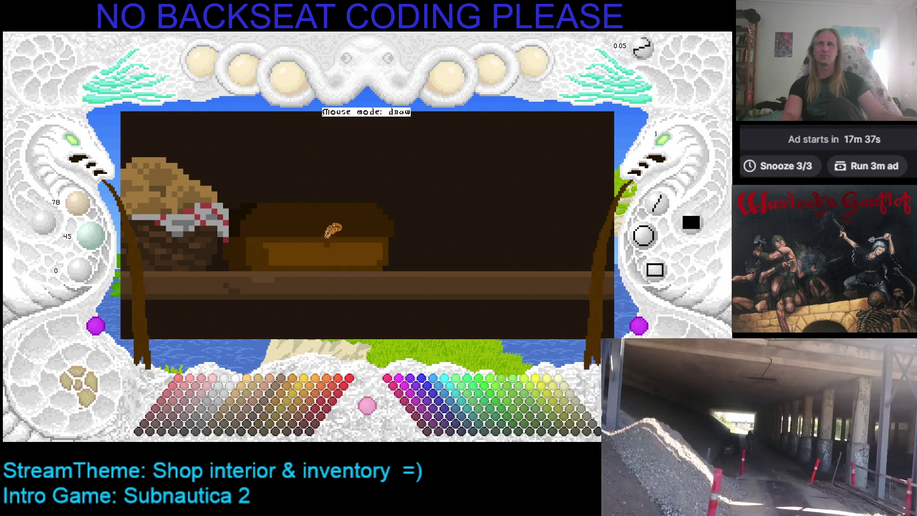
{"action": "left_click_drag", "start_coordinate": [334, 229], "coordinate": [393, 228]}
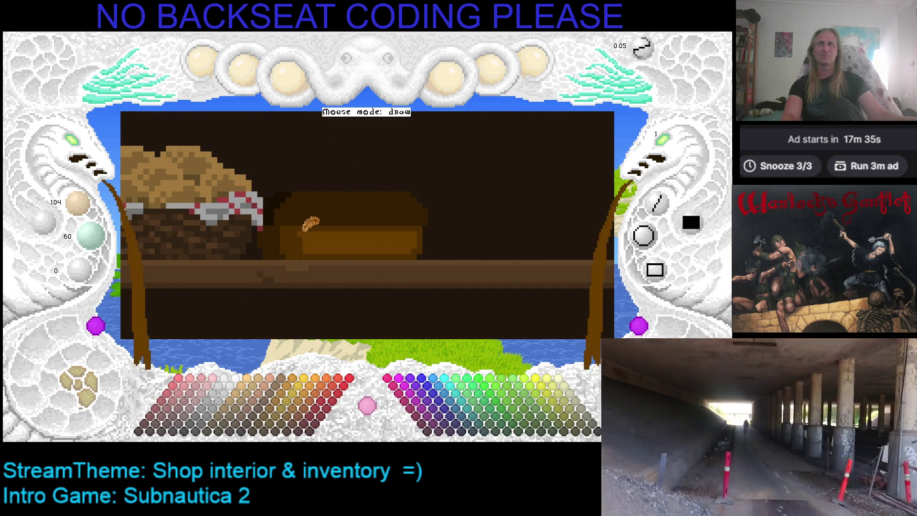
{"action": "mouse_move", "coordinate": [364, 209]}
{"action": "left_mouse_down"}
{"action": "mouse_move", "coordinate": [389, 216]}
{"action": "mouse_move", "coordinate": [313, 230]}
{"action": "left_mouse_up"}
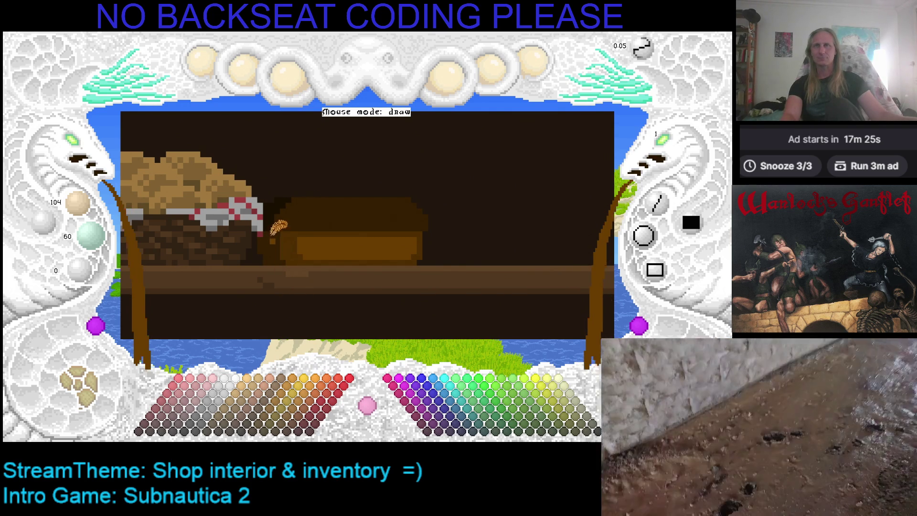
{"action": "right_click", "coordinate": [270, 213]}
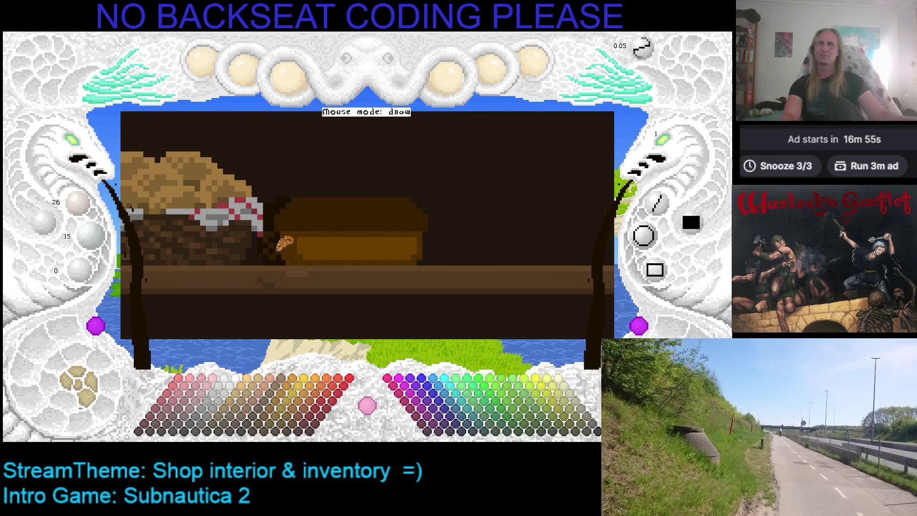
Step: Save the shop interior picture with Ctrl+S
{"action": "scroll", "coordinate": [304, 250], "scroll_direction": "down", "scroll_amount": 1}
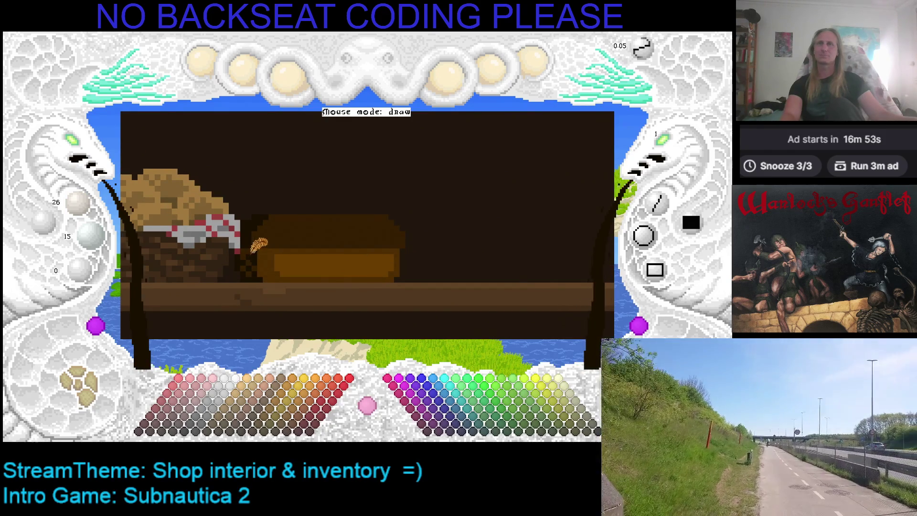
{"action": "key", "text": "ctrl+s"}
{"action": "key", "text": "Right"}
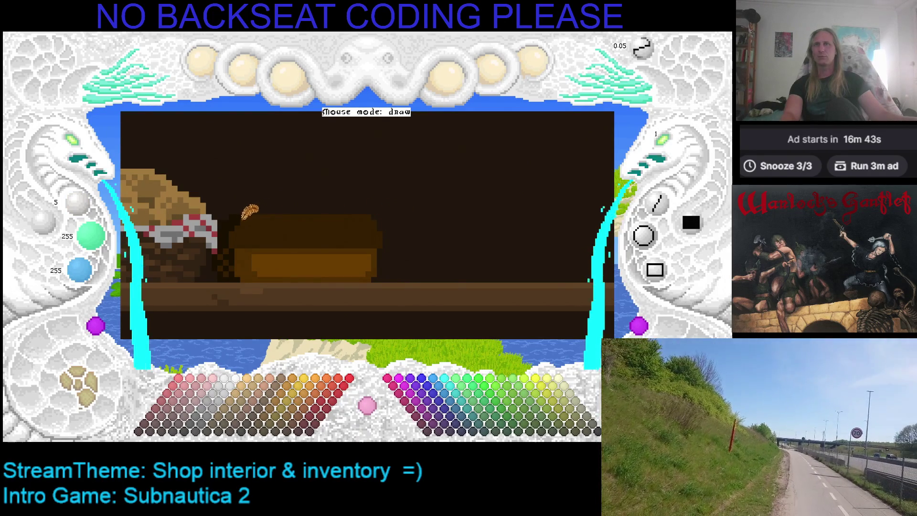
Step: Swap between the darker and lighter browns, ending on near-black brown (26, 15, 0)
{"action": "key", "text": "ctrl+z"}
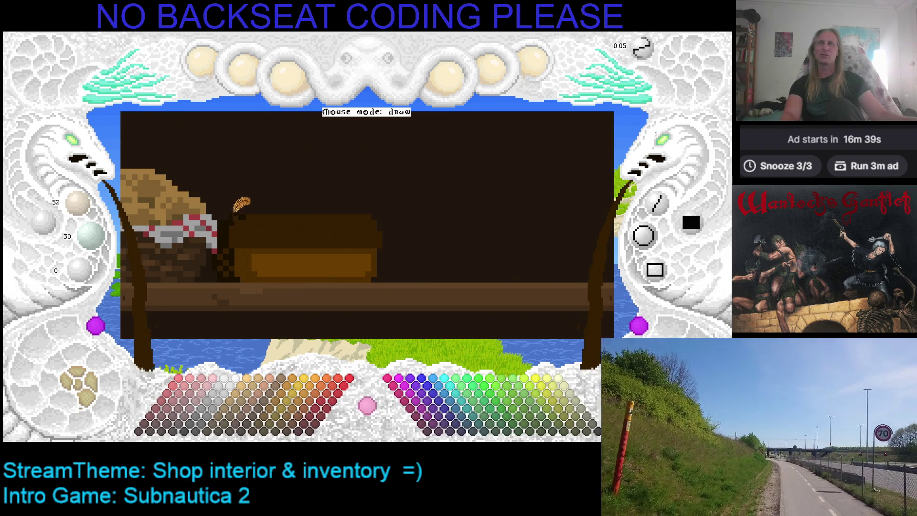
{"action": "key", "text": "d"}
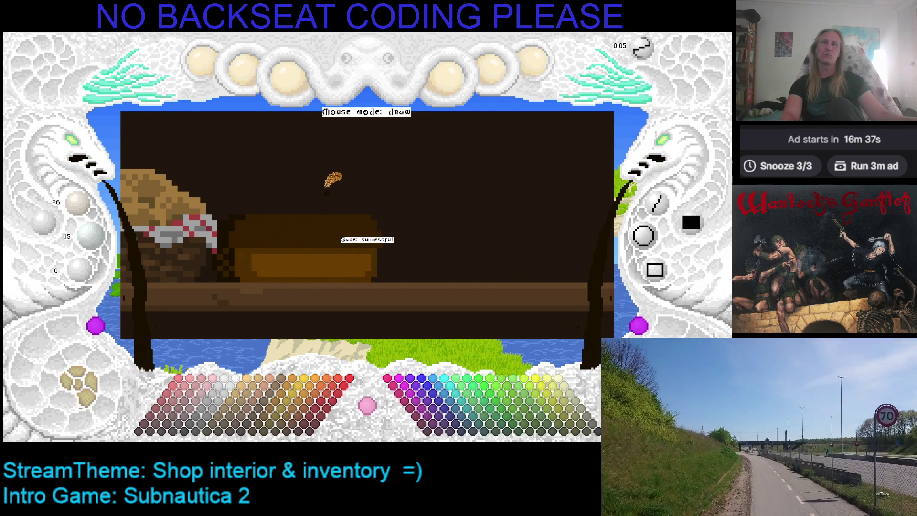
{"action": "key", "text": "l"}
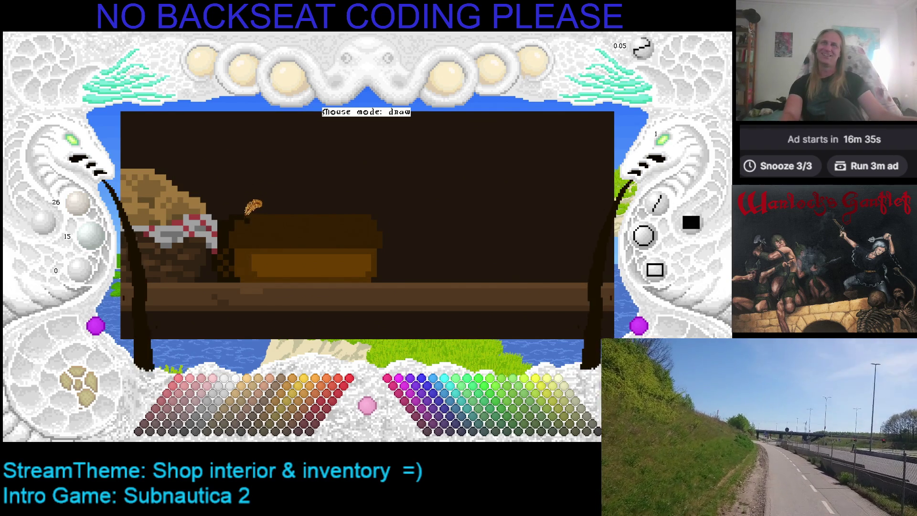
{"action": "key", "text": "Left"}
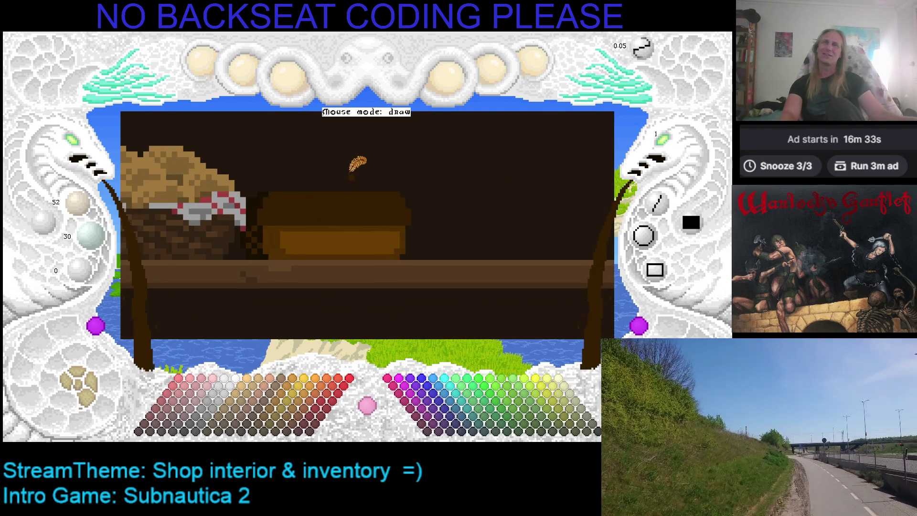
{"action": "key", "text": "Up"}
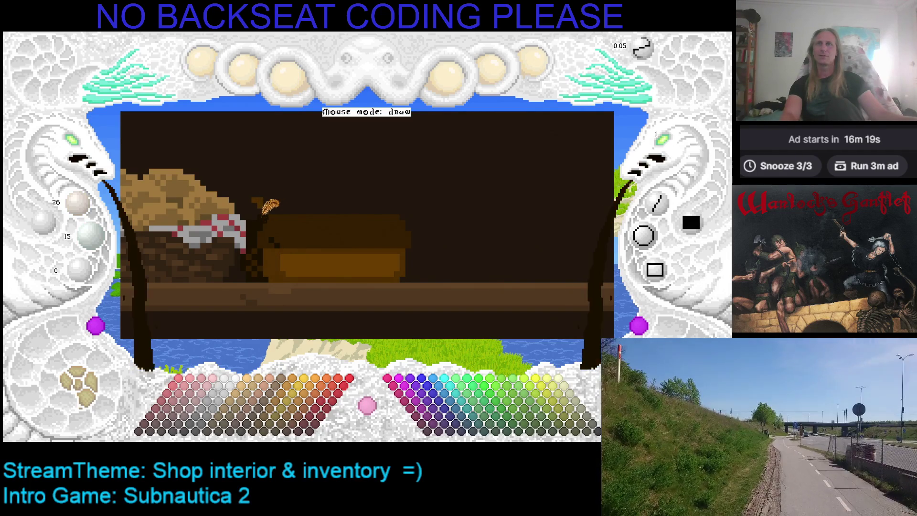
Step: Add a filled raised lid above the box, then paint lighter-brown highlights across its top
{"action": "mouse_move", "coordinate": [258, 201]}
{"action": "left_mouse_down"}
{"action": "mouse_move", "coordinate": [350, 206]}
{"action": "mouse_move", "coordinate": [399, 193]}
{"action": "mouse_move", "coordinate": [388, 181]}
{"action": "mouse_move", "coordinate": [270, 174]}
{"action": "left_mouse_up"}
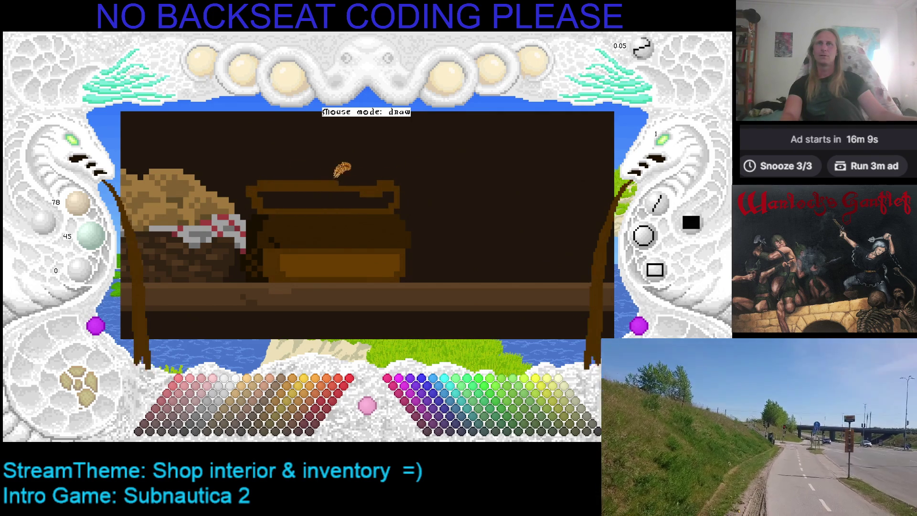
{"action": "left_click", "coordinate": [334, 198]}
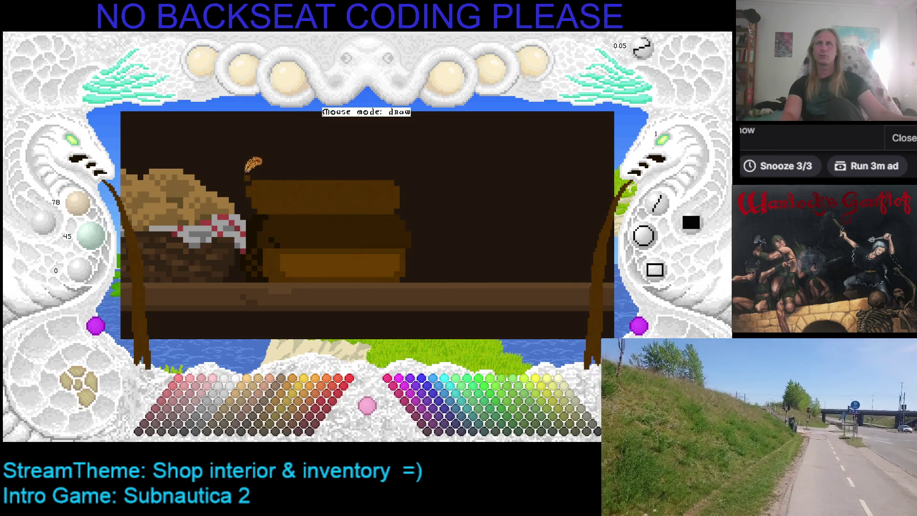
{"action": "key", "text": "c"}
{"action": "key", "text": "c"}
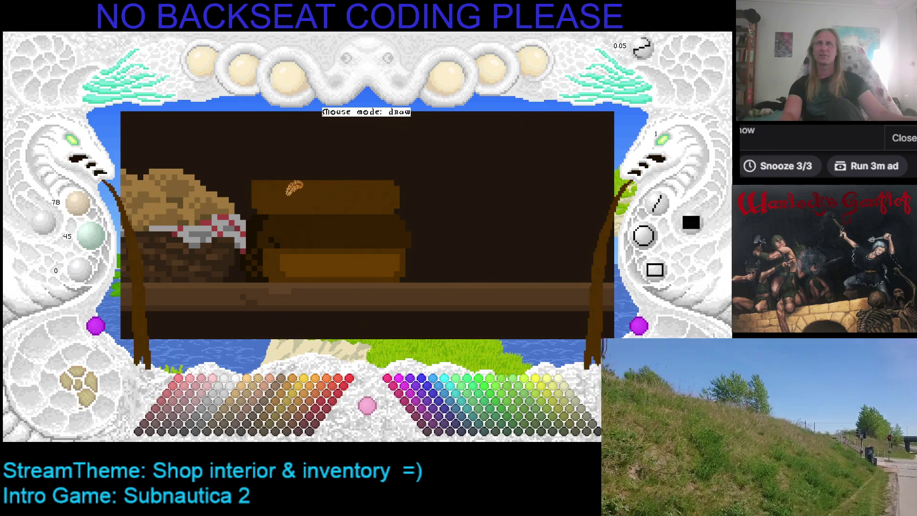
{"action": "key", "text": "c"}
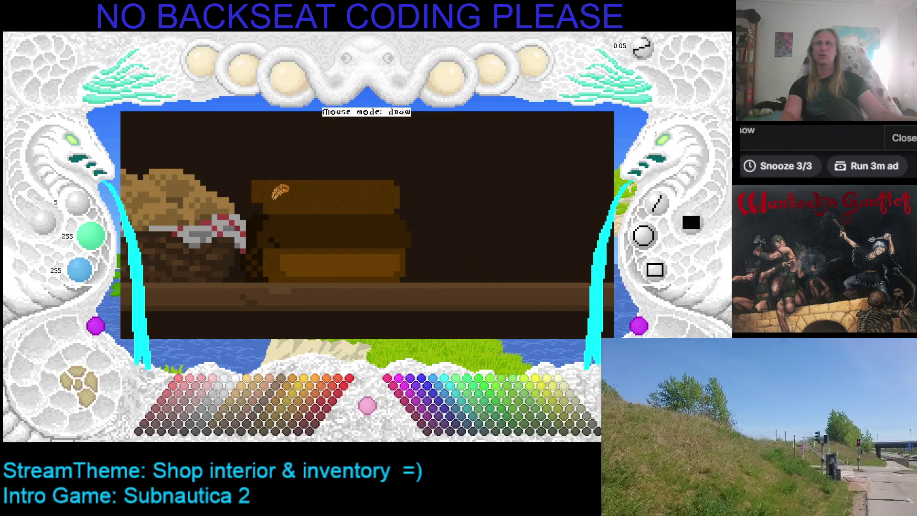
{"action": "key", "text": "c"}
{"action": "key", "text": "c"}
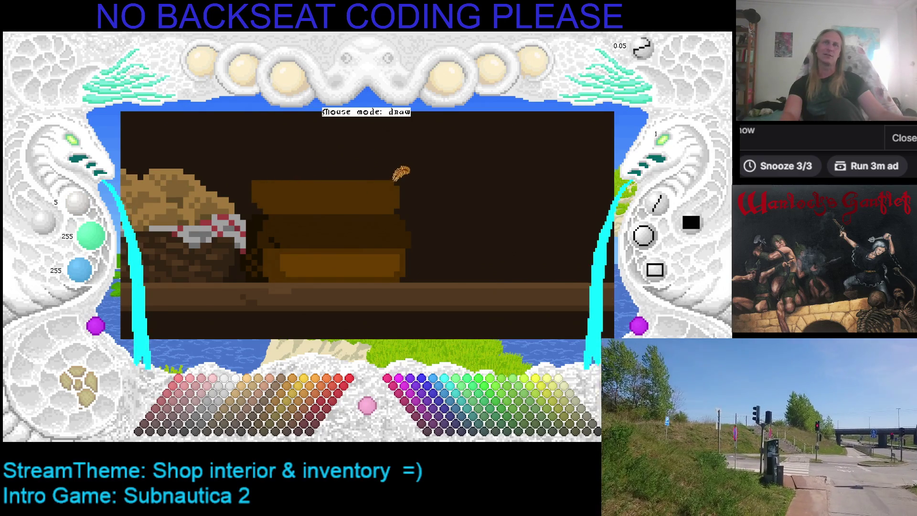
{"action": "key", "text": "c"}
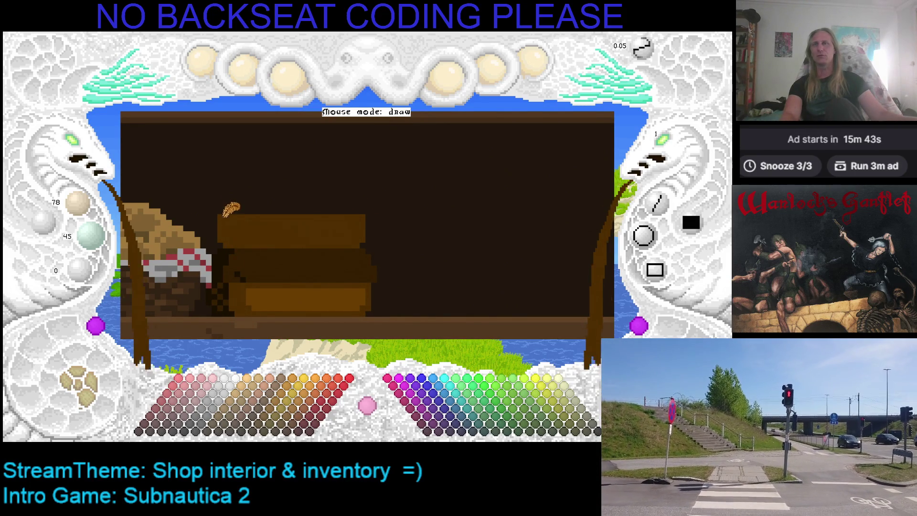
{"action": "key", "text": "c"}
{"action": "left_click_drag", "start_coordinate": [230, 210], "coordinate": [345, 214]}
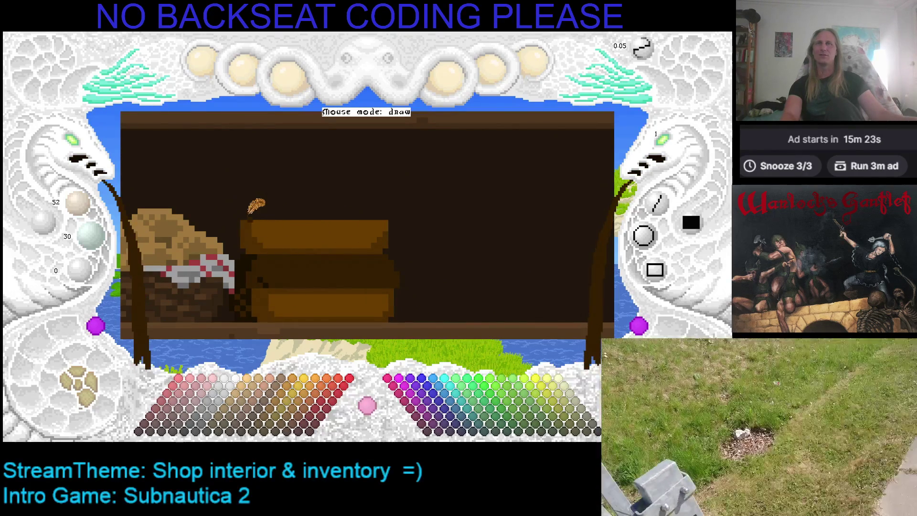
Step: Add lighter brown highlights and a dark brown outline along the brown stack's top edge
{"action": "left_click_drag", "start_coordinate": [241, 211], "coordinate": [392, 210]}
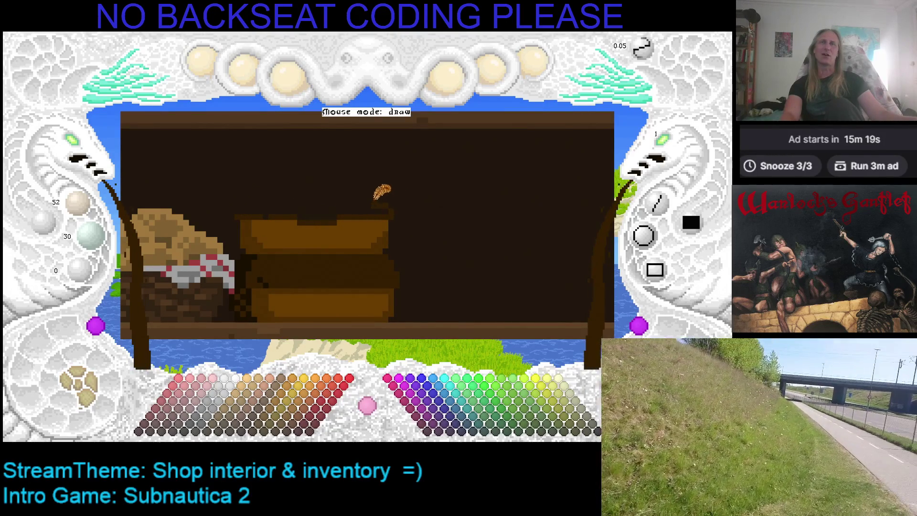
{"action": "mouse_move", "coordinate": [345, 198]}
{"action": "left_mouse_down"}
{"action": "mouse_move", "coordinate": [236, 205]}
{"action": "mouse_move", "coordinate": [384, 210]}
{"action": "left_mouse_up"}
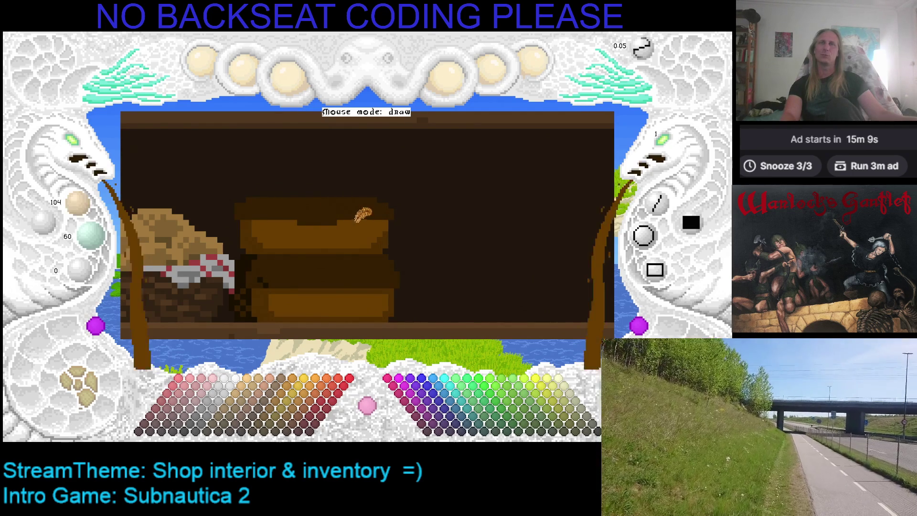
{"action": "left_click_drag", "start_coordinate": [313, 217], "coordinate": [335, 218]}
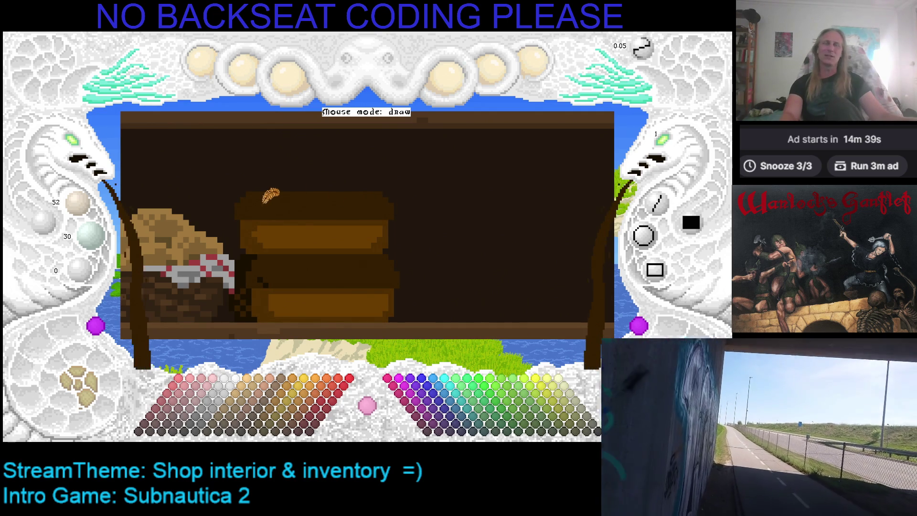
{"action": "scroll", "coordinate": [320, 229], "scroll_direction": "up", "scroll_amount": 1}
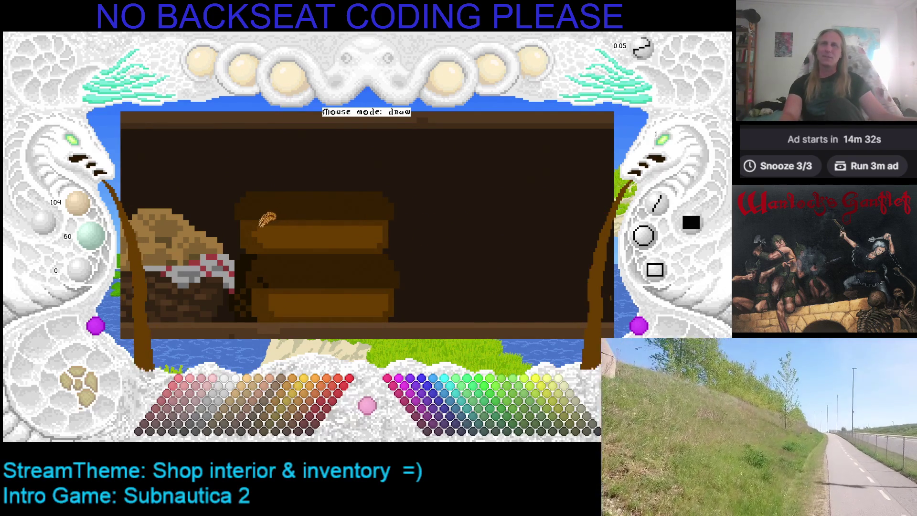
Step: Save the drawing, then sample the dark brown and the stack top's medium brown
{"action": "key", "text": "ctrl+s"}
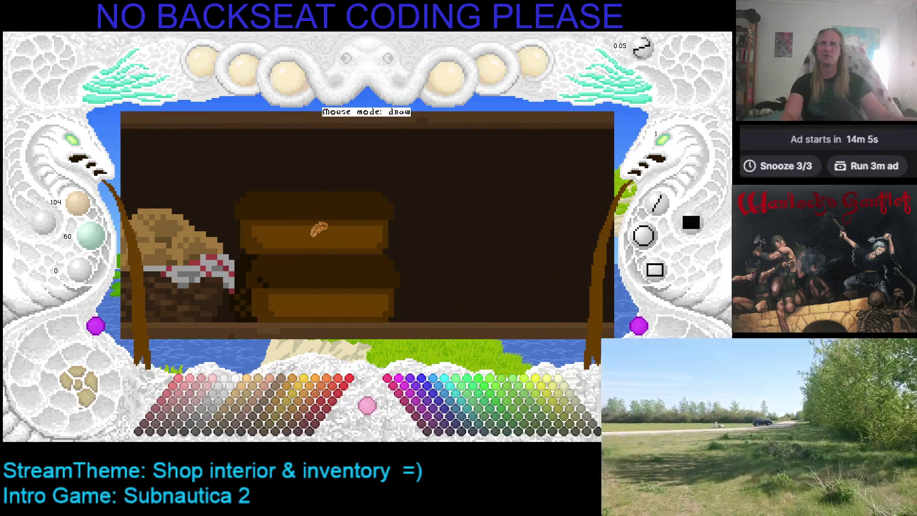
{"action": "key", "text": "Left"}
{"action": "key", "text": "Down"}
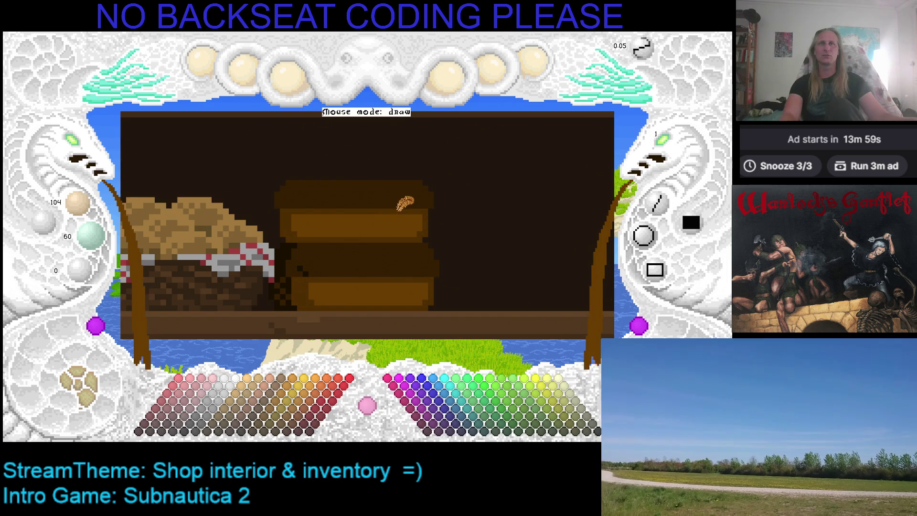
{"action": "left_click_drag", "start_coordinate": [404, 204], "coordinate": [366, 206]}
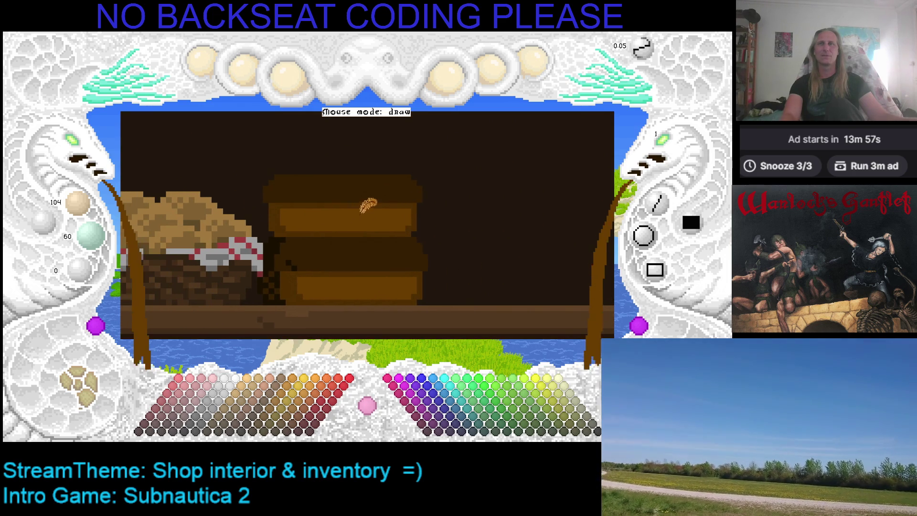
{"action": "right_click", "coordinate": [278, 234]}
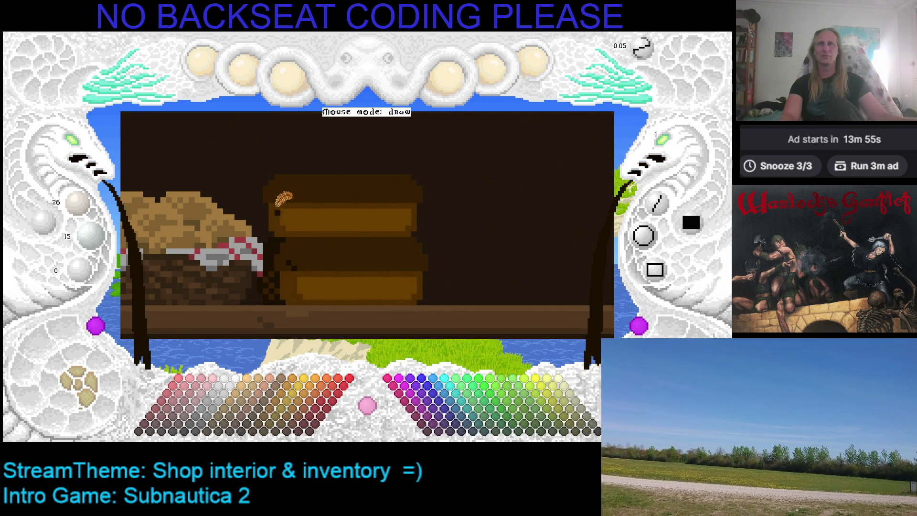
{"action": "right_click", "coordinate": [273, 220]}
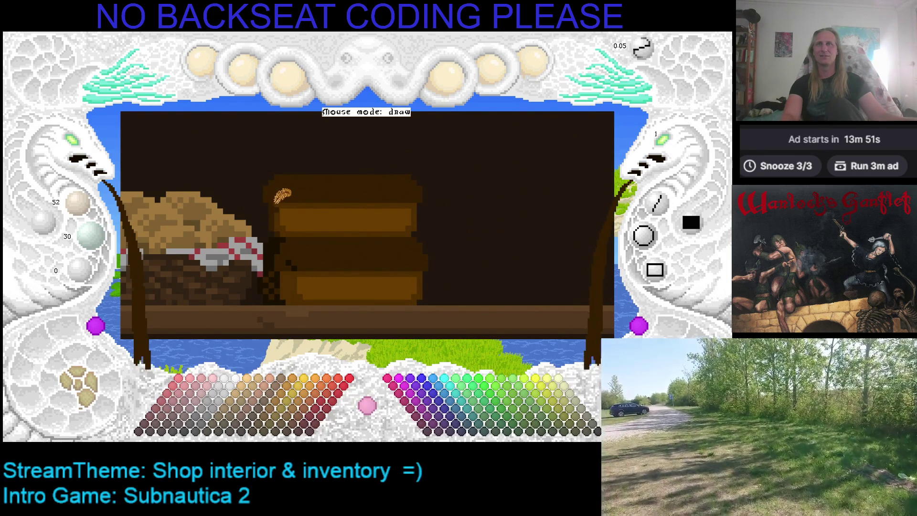
Step: Review the shelf's right side, save again, and toggle Zoom Canvas on and off
{"action": "mouse_move", "coordinate": [342, 209]}
{"action": "left_mouse_down"}
{"action": "mouse_move", "coordinate": [311, 206]}
{"action": "mouse_move", "coordinate": [437, 207]}
{"action": "mouse_move", "coordinate": [364, 191]}
{"action": "left_mouse_up"}
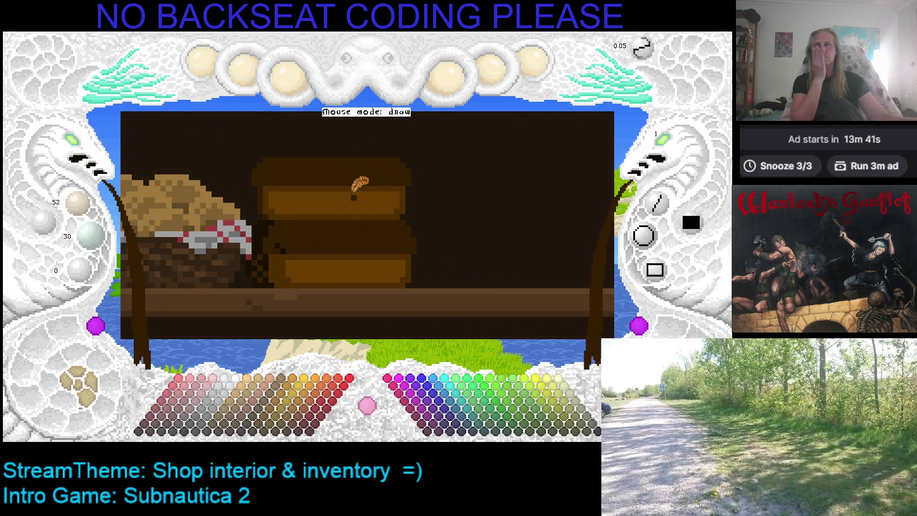
{"action": "mouse_move", "coordinate": [364, 192]}
{"action": "left_mouse_down"}
{"action": "mouse_move", "coordinate": [341, 193]}
{"action": "mouse_move", "coordinate": [369, 186]}
{"action": "left_mouse_up"}
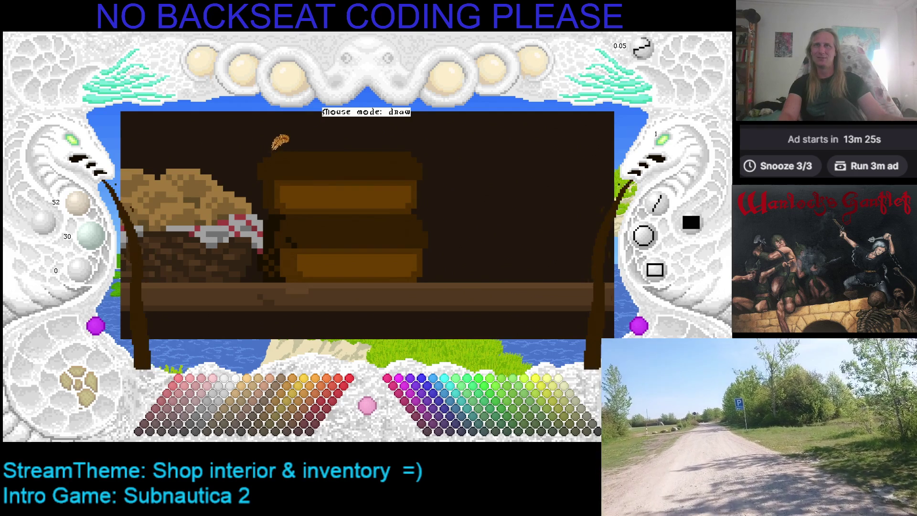
{"action": "key", "text": "ctrl+s"}
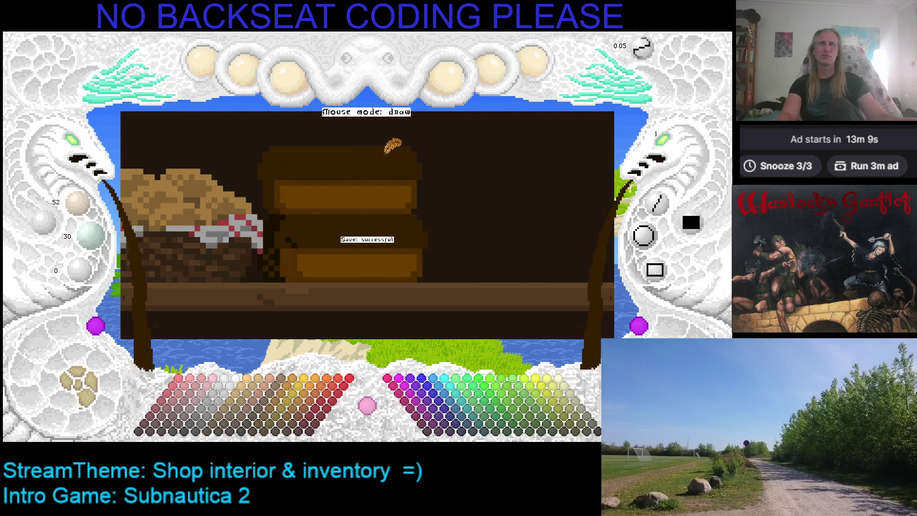
{"action": "left_click", "coordinate": [84, 158]}
{"action": "left_click", "coordinate": [84, 152]}
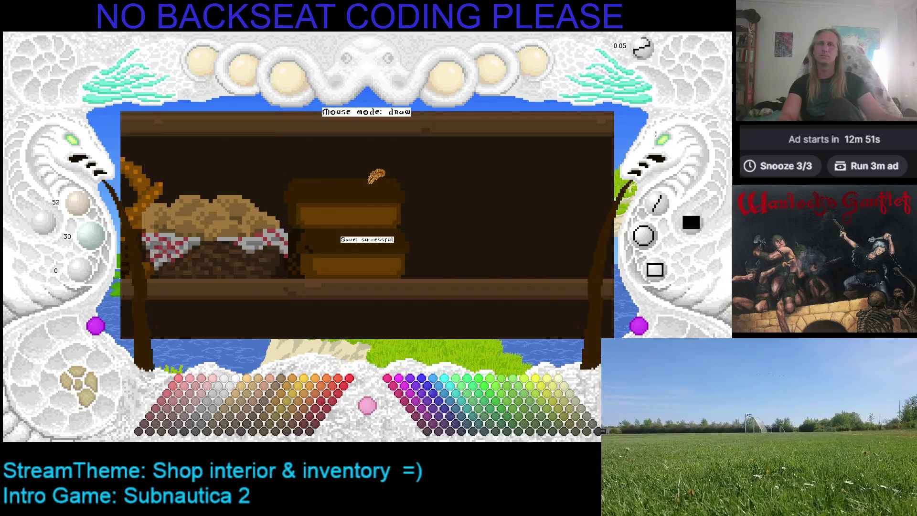
{"action": "key", "text": "Down"}
{"action": "key", "text": "Right"}
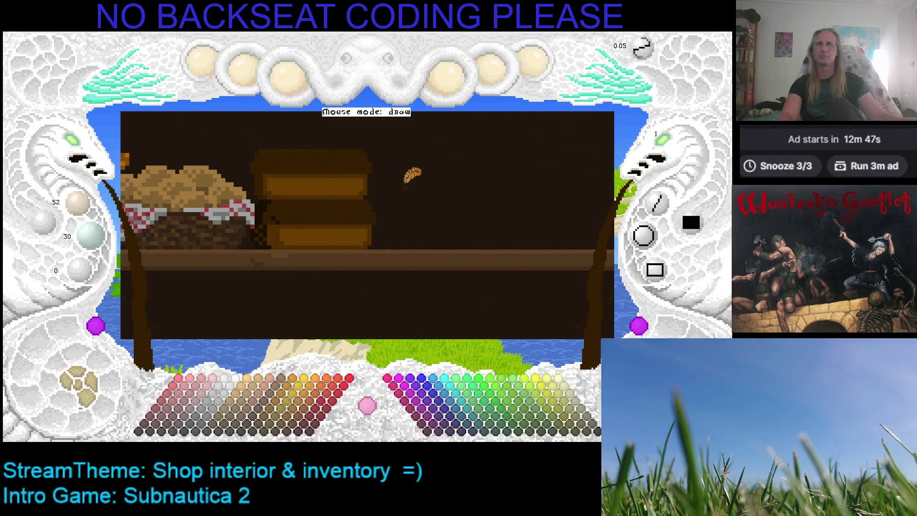
{"action": "left_click", "coordinate": [88, 382]}
{"action": "left_click", "coordinate": [89, 385]}
{"action": "left_click", "coordinate": [91, 386]}
{"action": "left_click", "coordinate": [92, 386]}
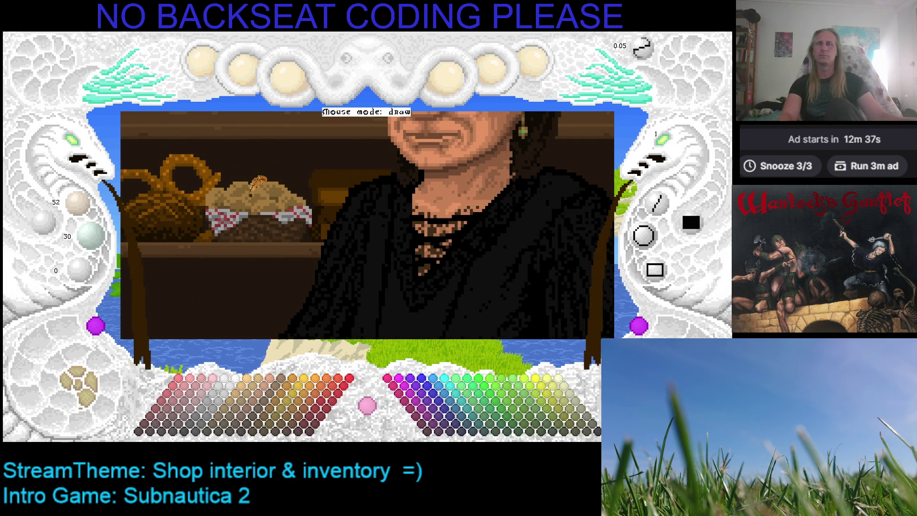
{"action": "left_click", "coordinate": [77, 145]}
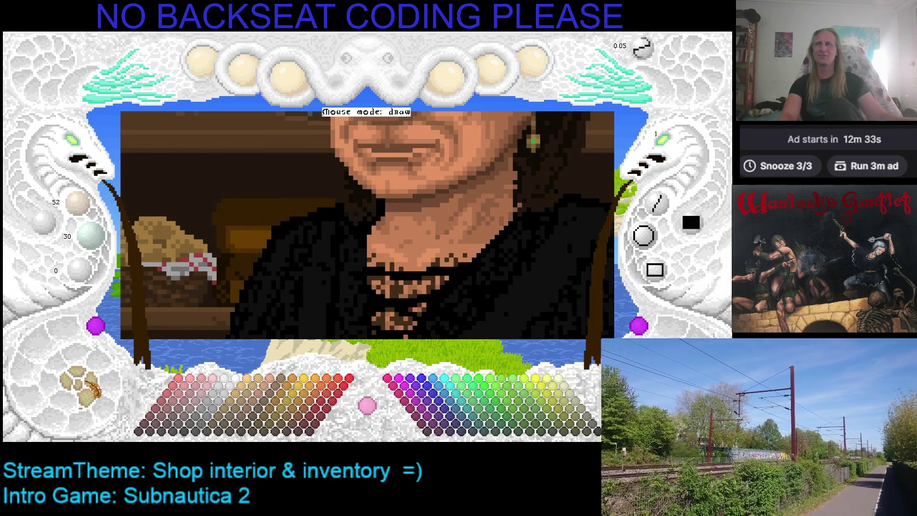
{"action": "left_click", "coordinate": [93, 388]}
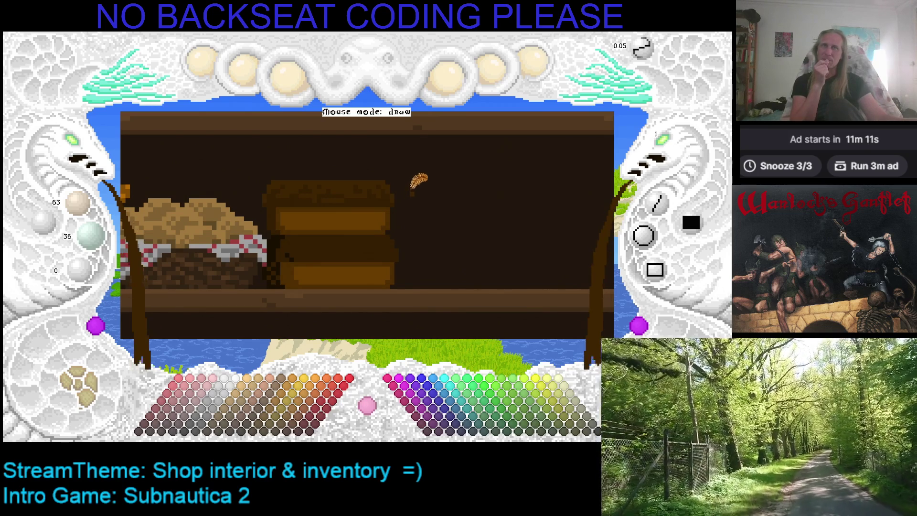
Step: Pan the canvas right to show more of the shelf with the basket and loaves
{"action": "key", "text": "Right"}
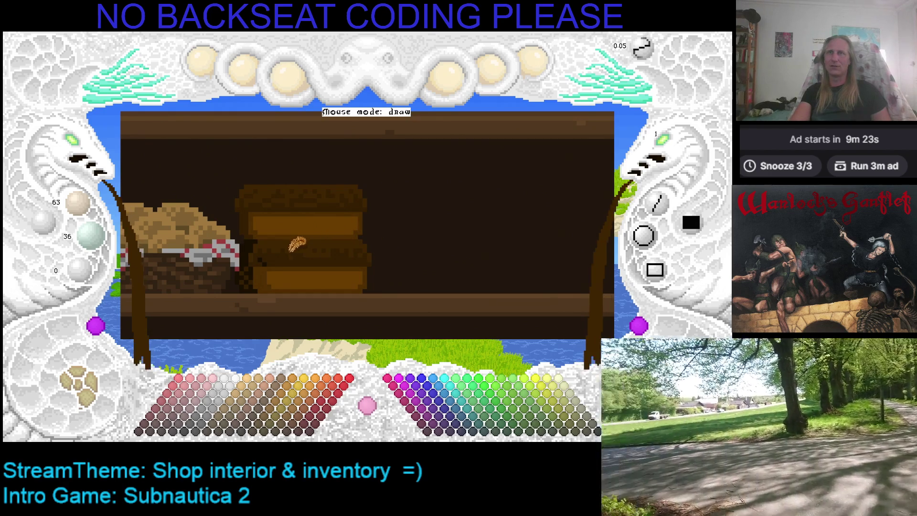
{"action": "left_click_drag", "start_coordinate": [338, 229], "coordinate": [406, 211]}
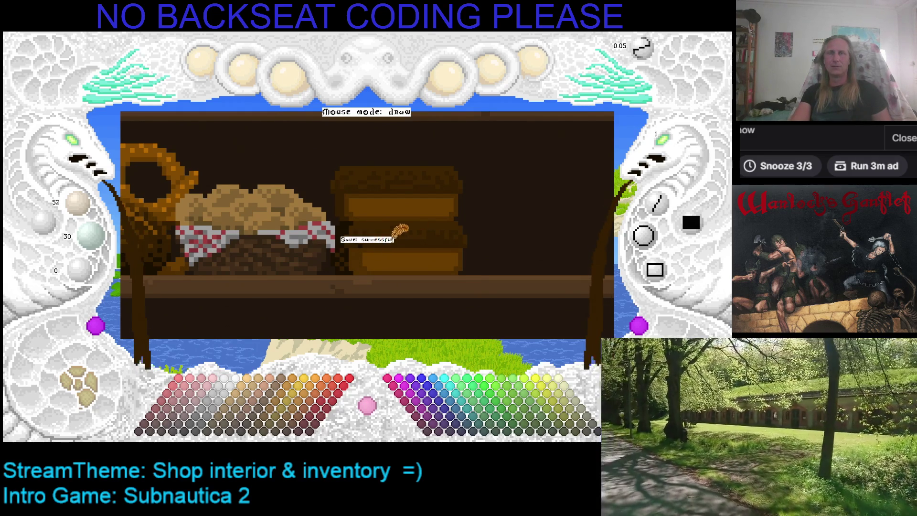
Step: Zoom in on the bread basket and crate, then switch the drawing colour to cyan
{"action": "key", "text": "Right"}
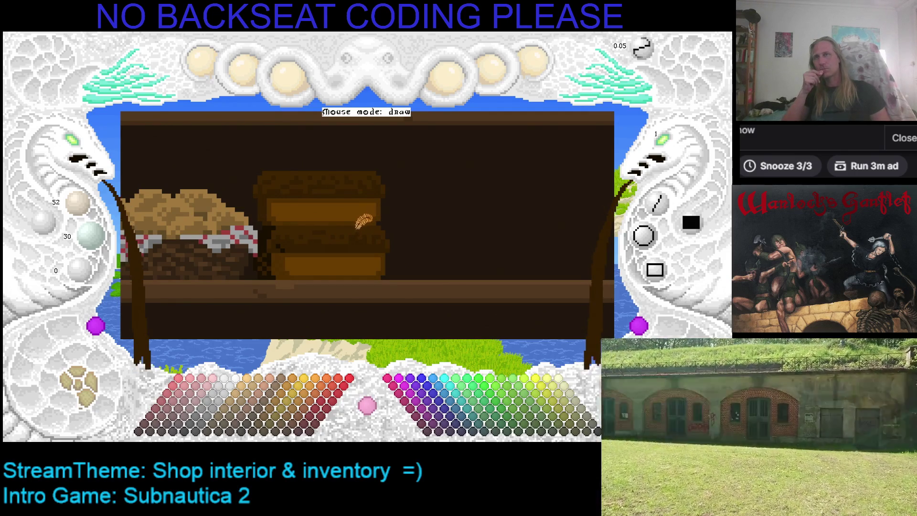
{"action": "key", "text": "Left"}
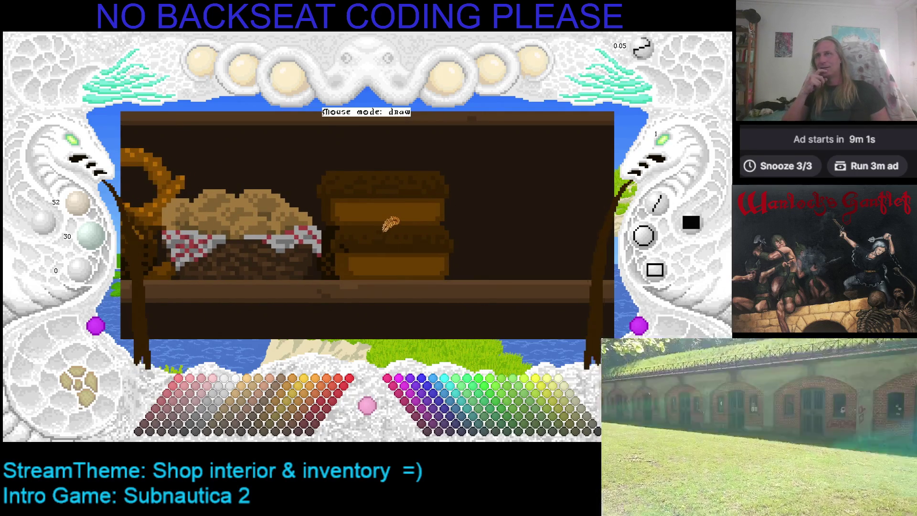
{"action": "key", "text": "Right"}
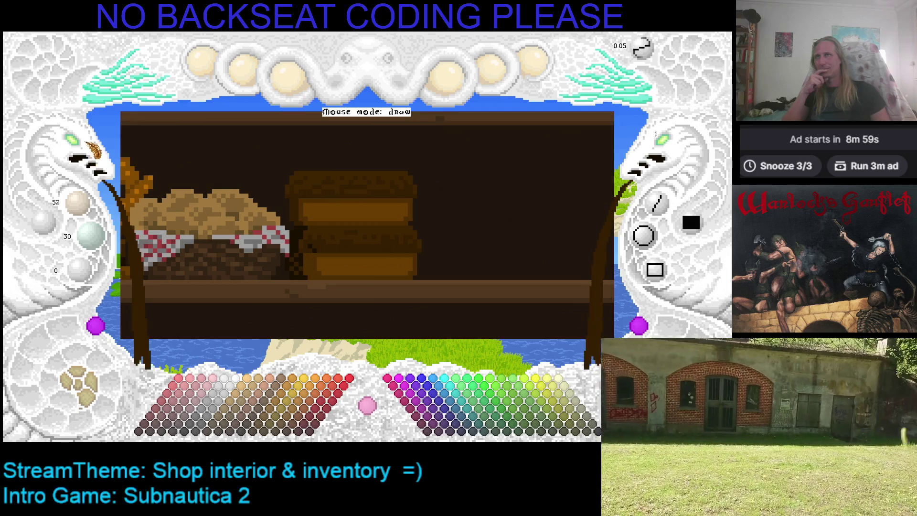
{"action": "key", "text": "minus"}
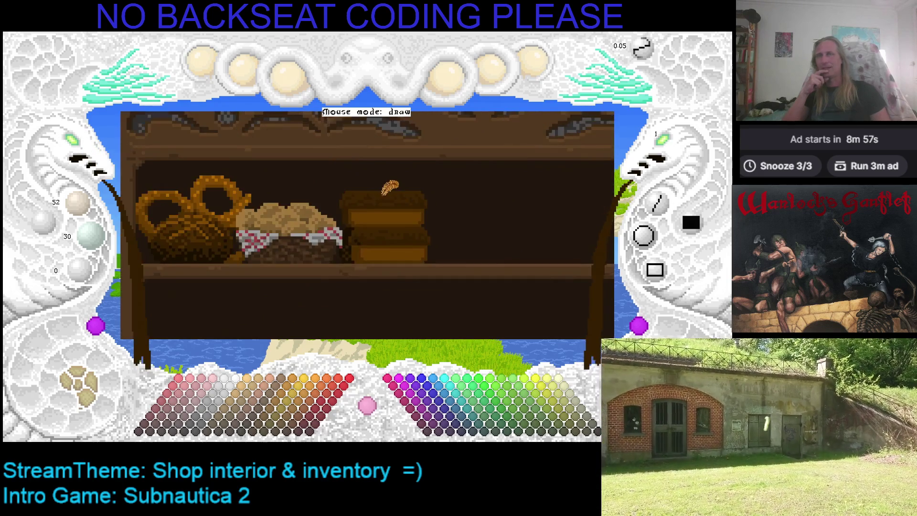
{"action": "key", "text": "Right"}
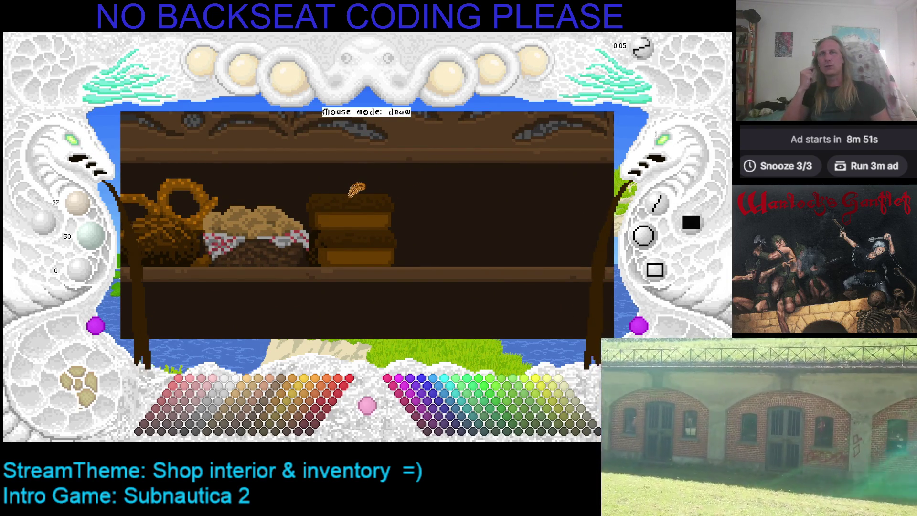
{"action": "key", "text": "Up"}
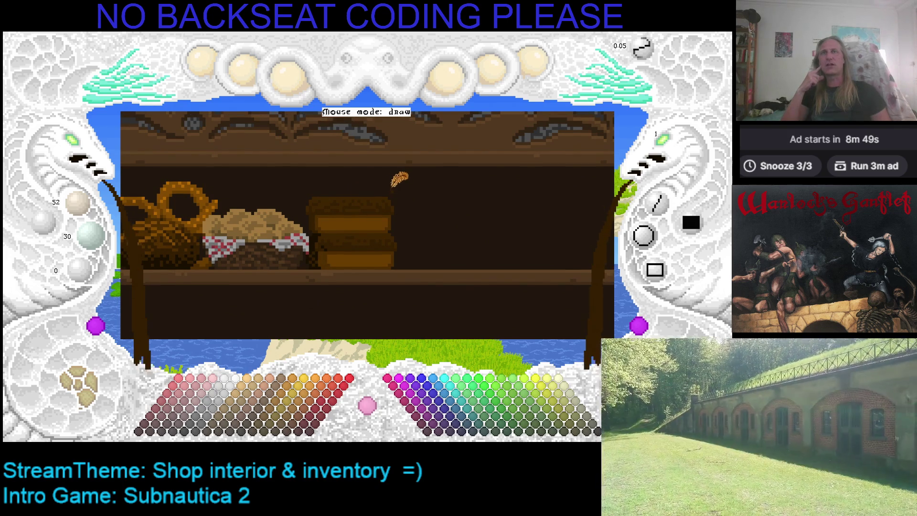
{"action": "key", "text": "Right"}
{"action": "key", "text": "Right"}
{"action": "key", "text": "Right"}
{"action": "key", "text": "Right"}
{"action": "key", "text": "Down"}
{"action": "key", "text": "plus"}
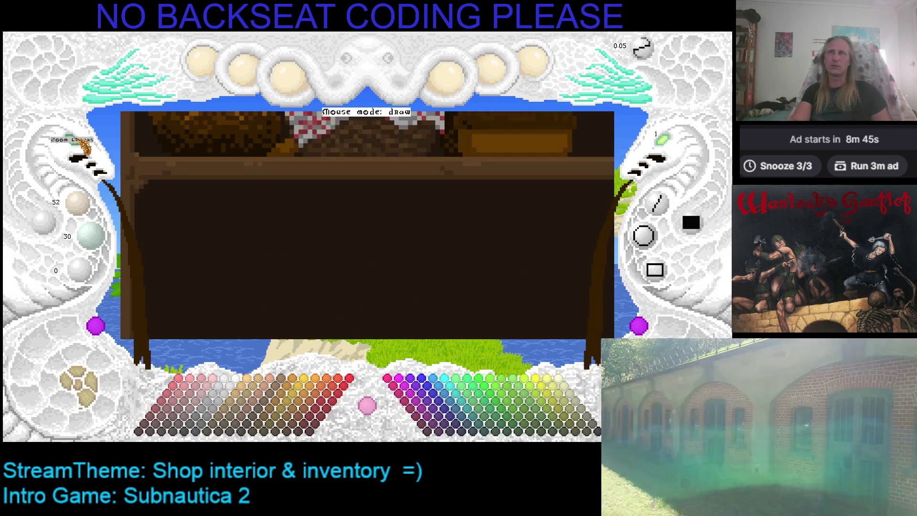
{"action": "key", "text": "Down"}
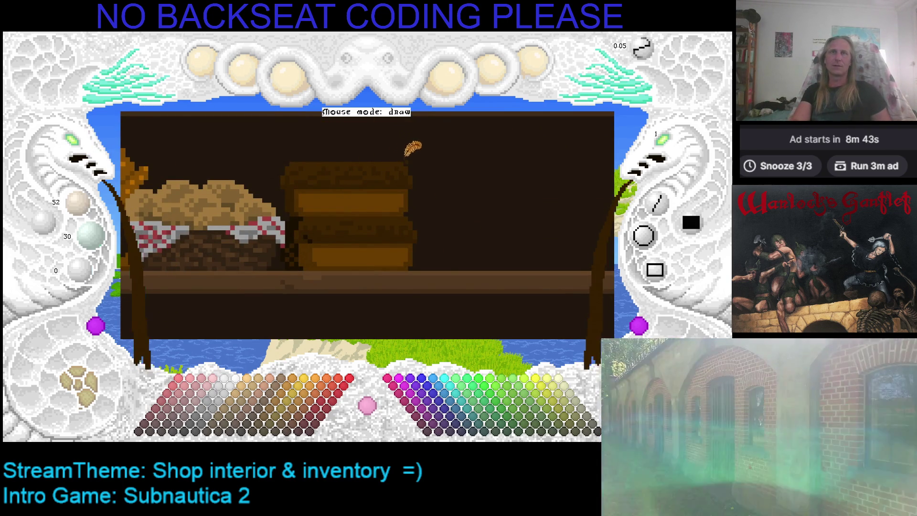
{"action": "key", "text": "c"}
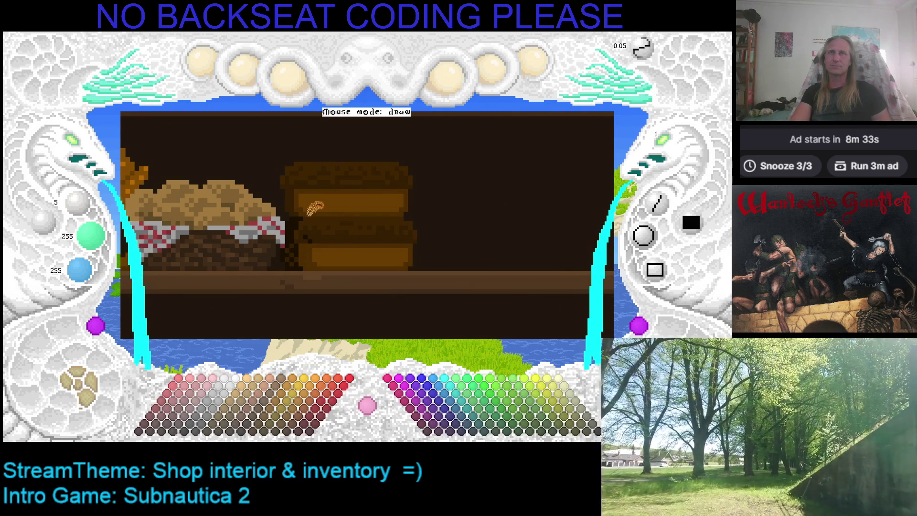
Step: Sample browns from the crate and chest, then pick the lighter tan 130/75/0
{"action": "right_click", "coordinate": [300, 213]}
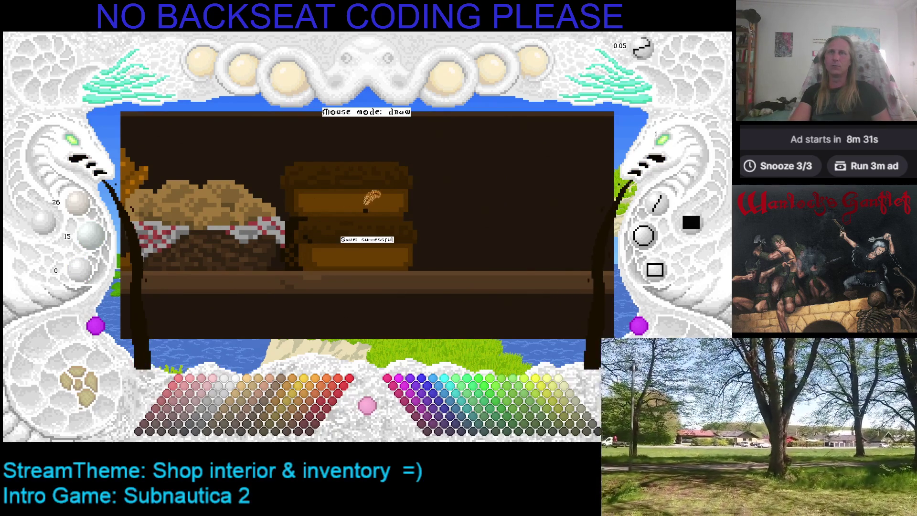
{"action": "key", "text": "ctrl+z"}
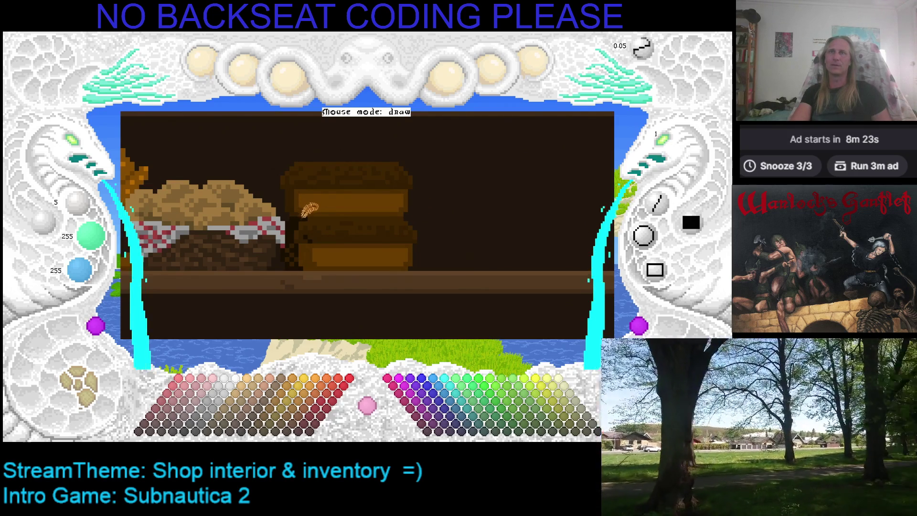
{"action": "right_click", "coordinate": [304, 217]}
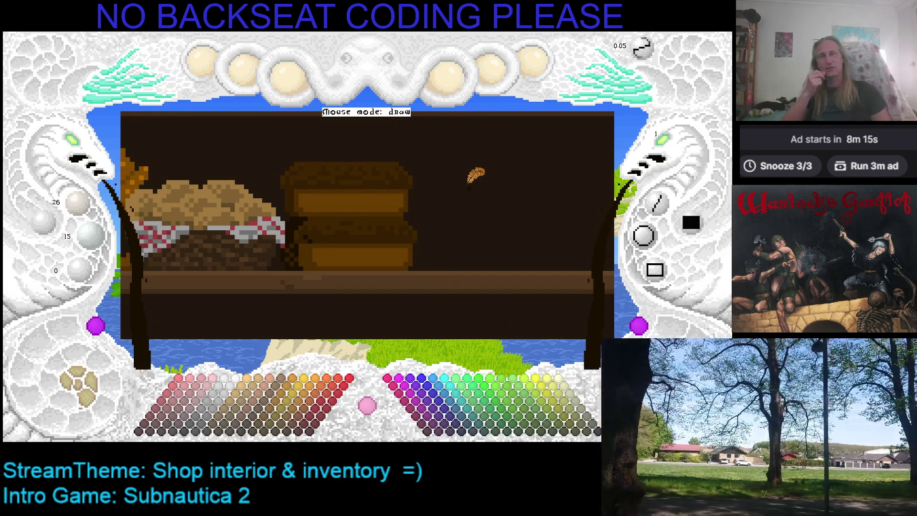
{"action": "key", "text": "Left"}
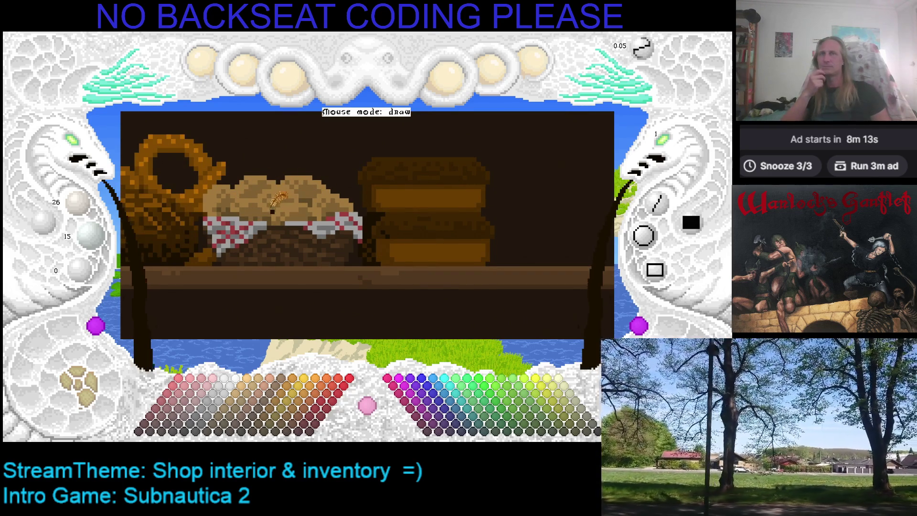
{"action": "right_click", "coordinate": [390, 196]}
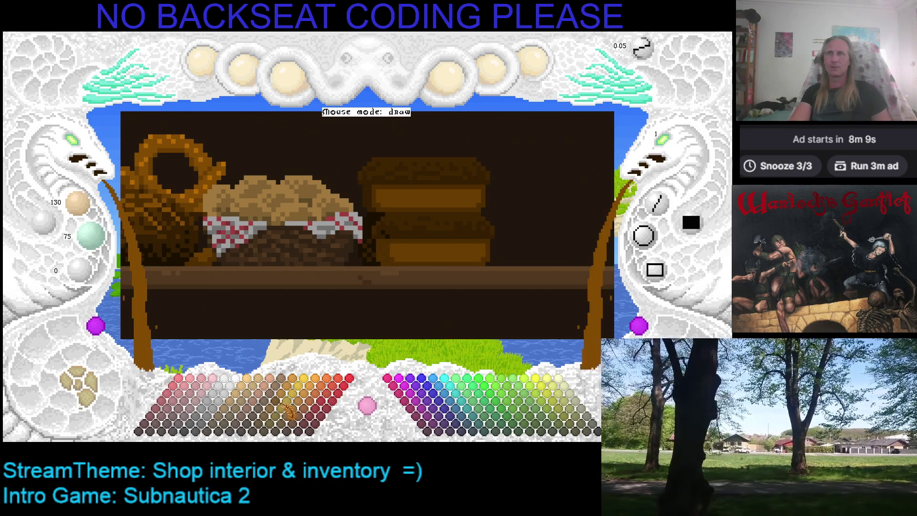
{"action": "right_click", "coordinate": [413, 247]}
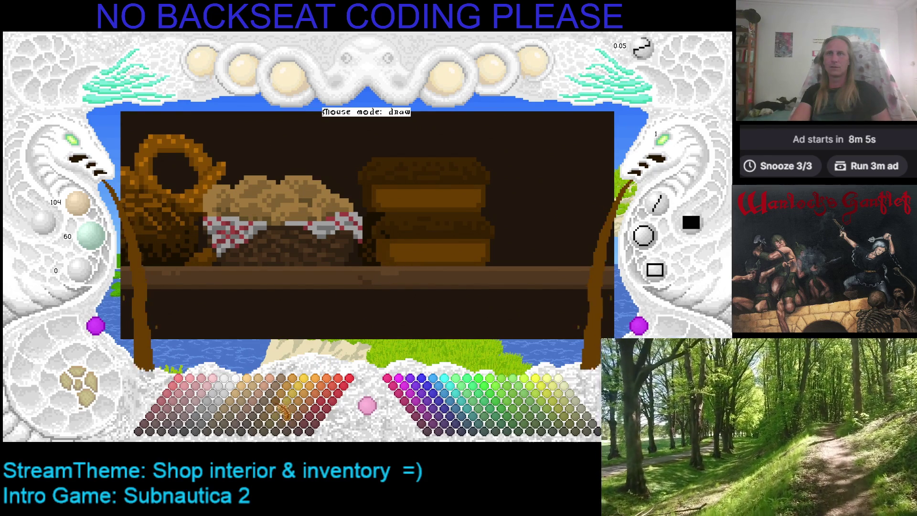
{"action": "left_click", "coordinate": [280, 404]}
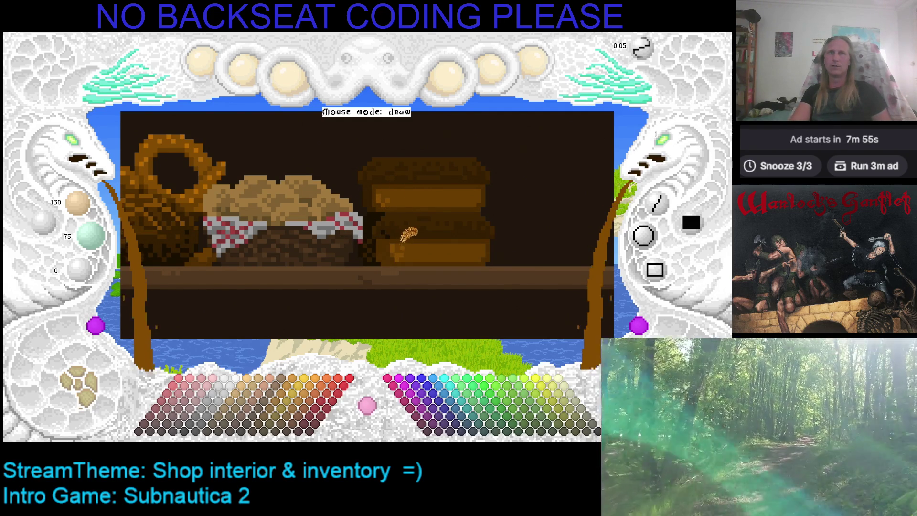
{"action": "key", "text": "Right"}
{"action": "key", "text": "Down"}
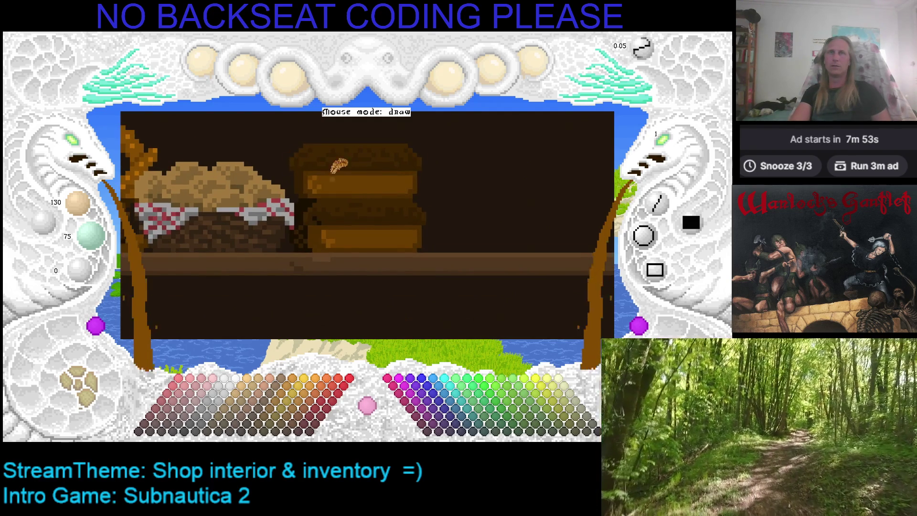
Step: Flip to the shopkeeper image and back, zoom out to review, then hide the shop canvas
{"action": "left_click", "coordinate": [95, 389]}
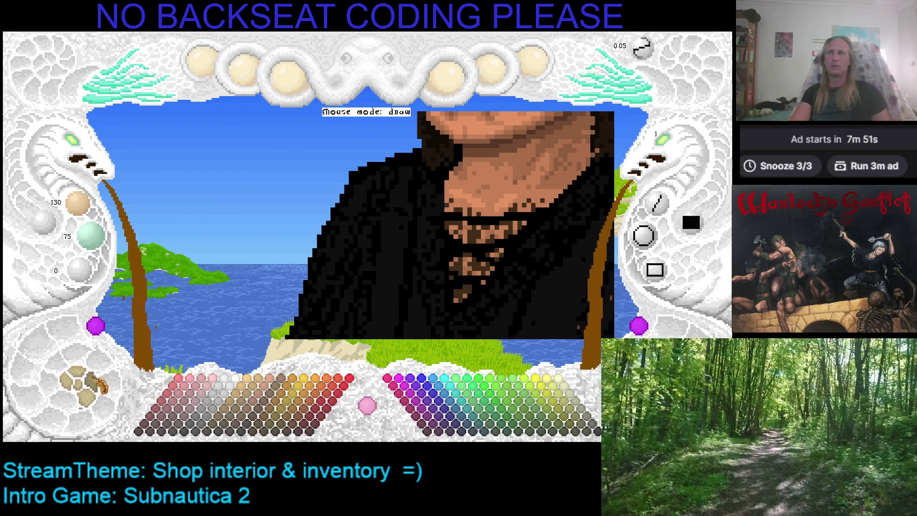
{"action": "left_click", "coordinate": [98, 386]}
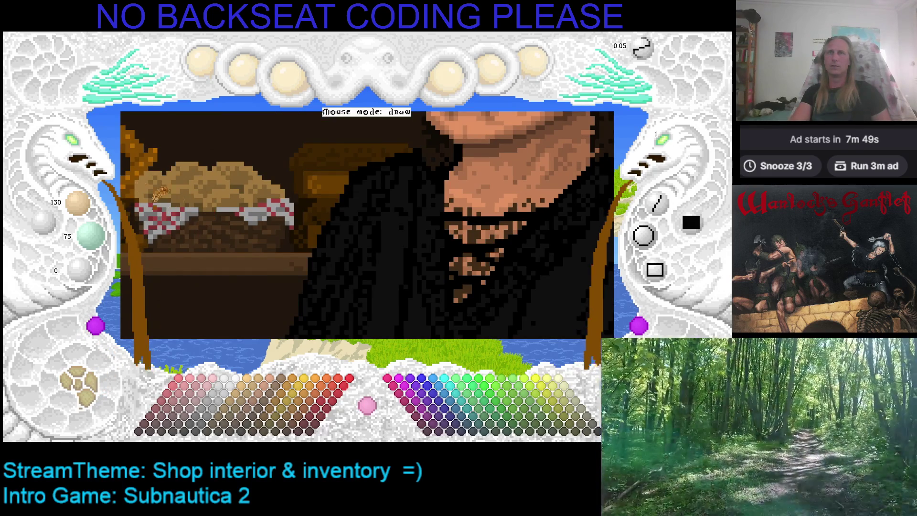
{"action": "scroll", "coordinate": [287, 191], "scroll_direction": "down", "scroll_amount": 3}
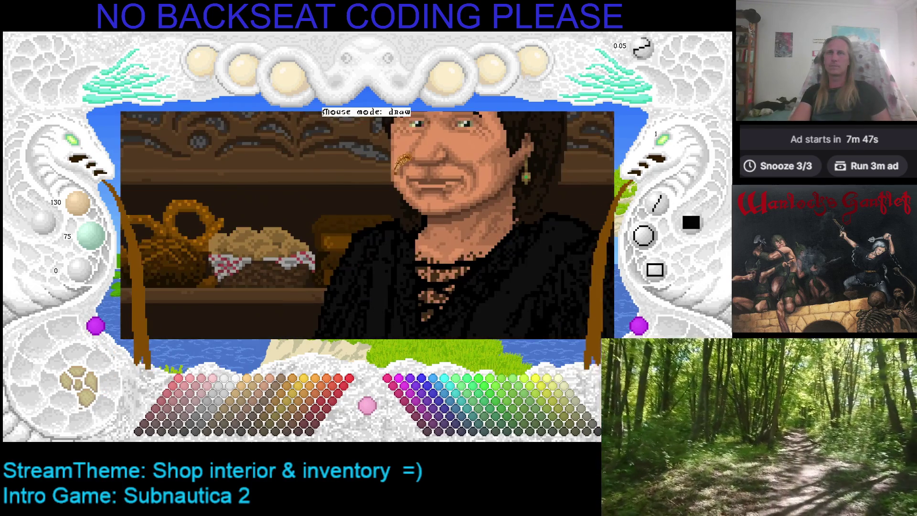
{"action": "scroll", "coordinate": [401, 163], "scroll_direction": "down", "scroll_amount": 3}
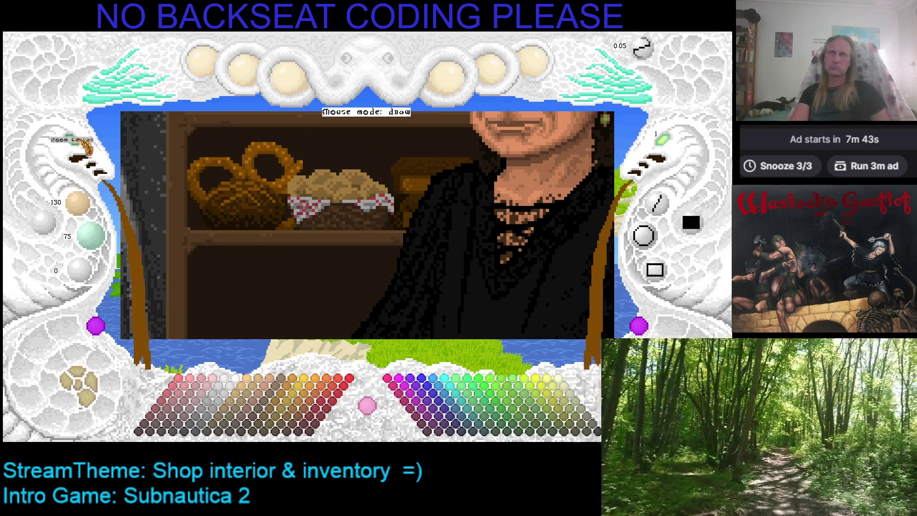
{"action": "scroll", "coordinate": [71, 144], "scroll_direction": "down", "scroll_amount": 1}
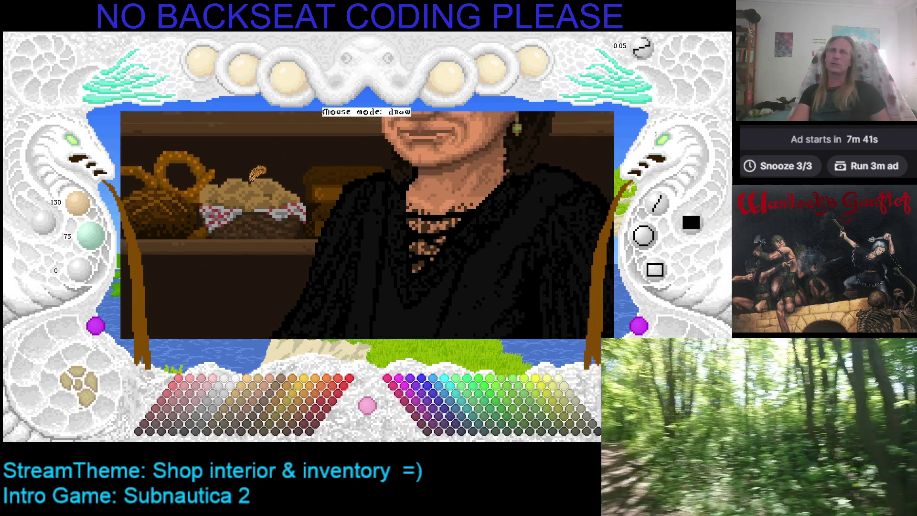
{"action": "scroll", "coordinate": [72, 143], "scroll_direction": "down", "scroll_amount": 1}
{"action": "scroll", "coordinate": [72, 143], "scroll_direction": "up", "scroll_amount": 1}
{"action": "scroll", "coordinate": [72, 143], "scroll_direction": "down", "scroll_amount": 1}
{"action": "scroll", "coordinate": [89, 150], "scroll_direction": "down", "scroll_amount": 1}
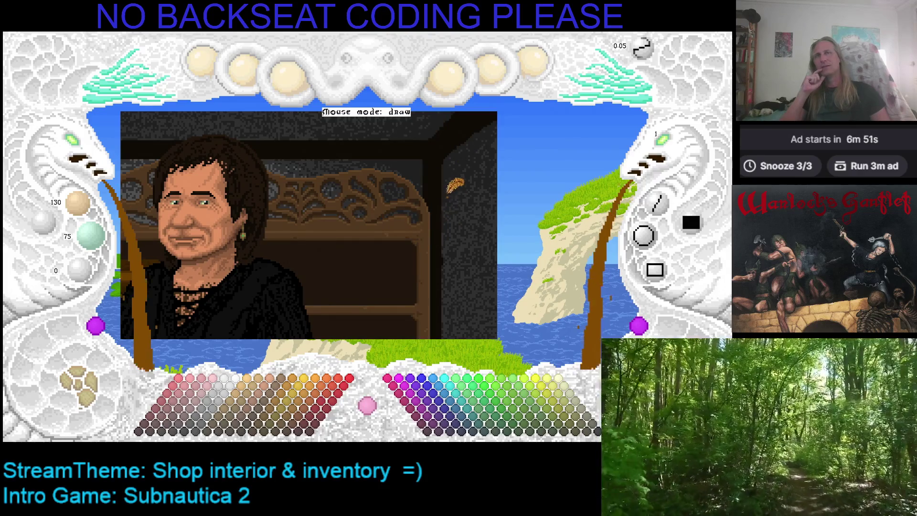
{"action": "left_click_drag", "start_coordinate": [449, 205], "coordinate": [437, 165]}
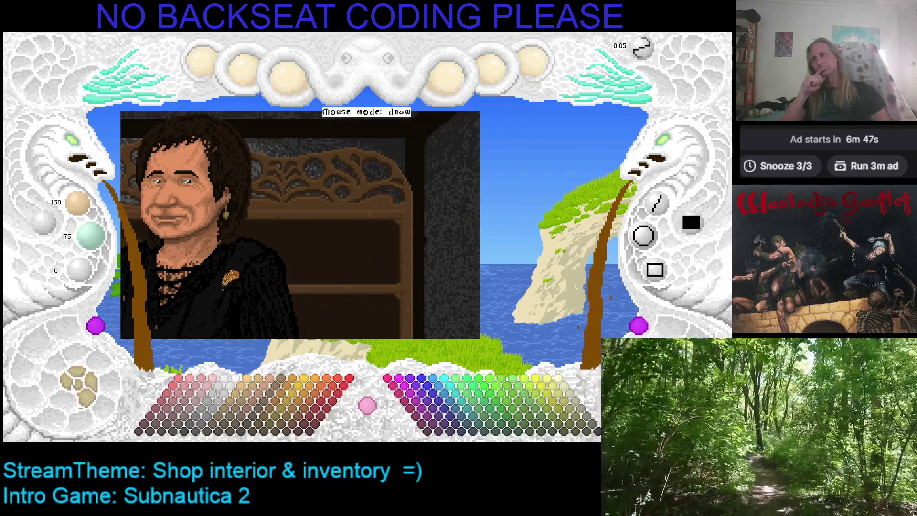
{"action": "left_click", "coordinate": [97, 407]}
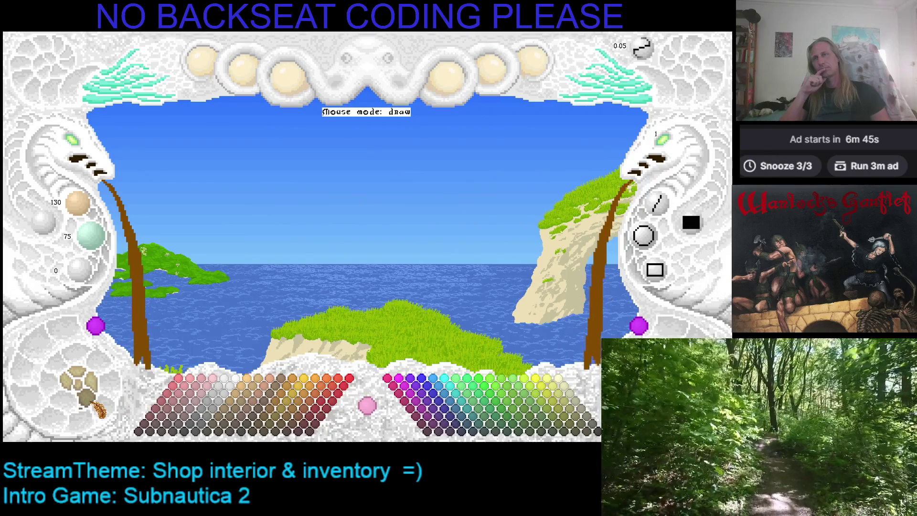
Step: Show the canvas again, now displaying the dark stone wall image
{"action": "left_click", "coordinate": [98, 407]}
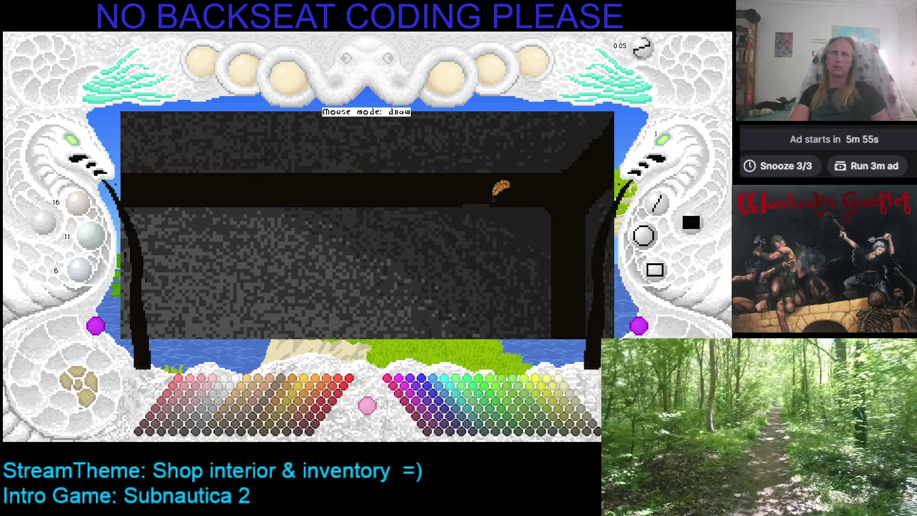
Step: Switch to the stone-wall image, adjust the canvas zoom, then load the full shop scene
{"action": "key", "text": "Right"}
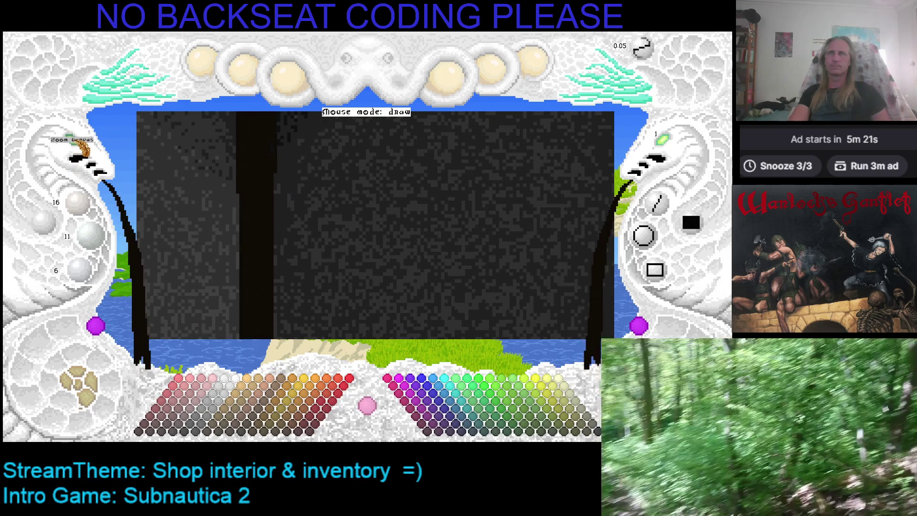
{"action": "left_click", "coordinate": [77, 151]}
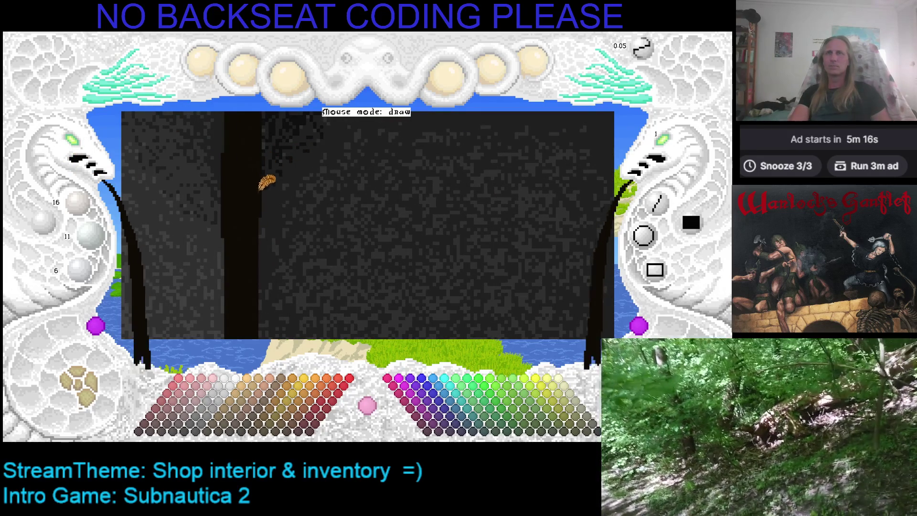
{"action": "scroll", "coordinate": [344, 236], "scroll_direction": "up", "scroll_amount": 2}
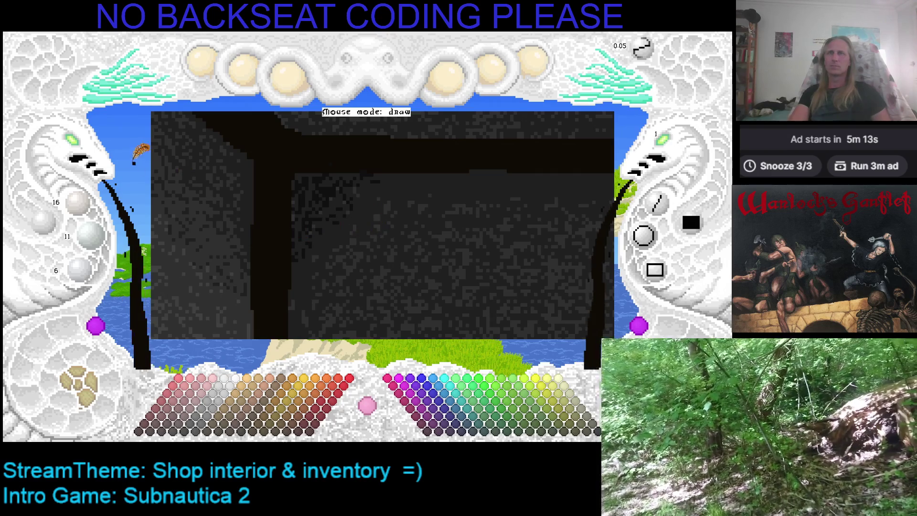
{"action": "left_click", "coordinate": [81, 148]}
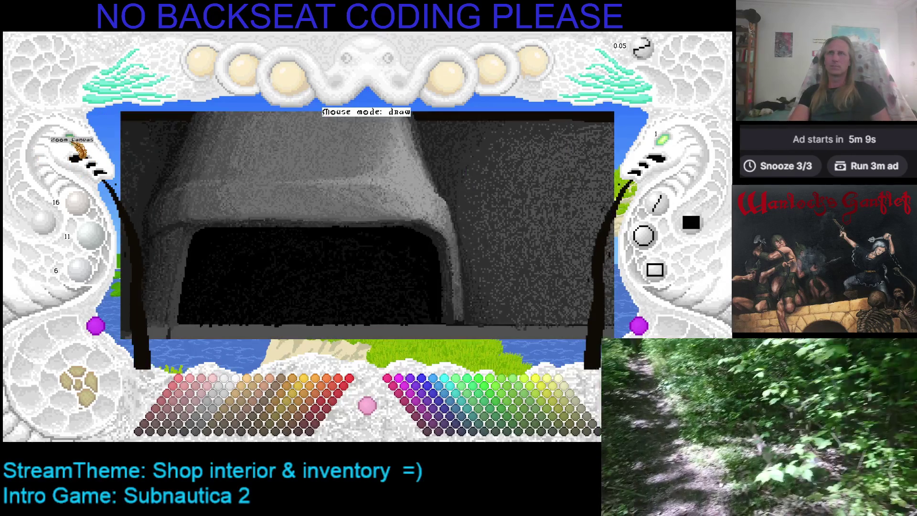
{"action": "left_click", "coordinate": [74, 141]}
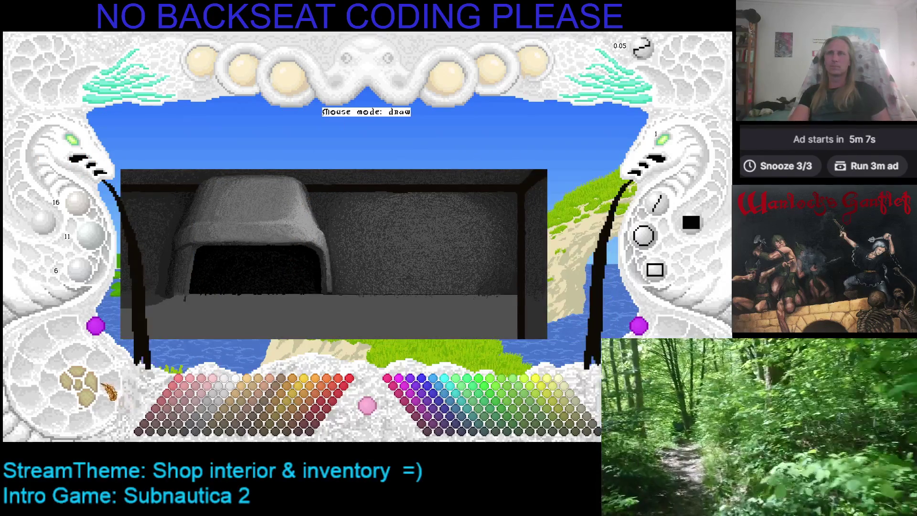
{"action": "left_click", "coordinate": [109, 390]}
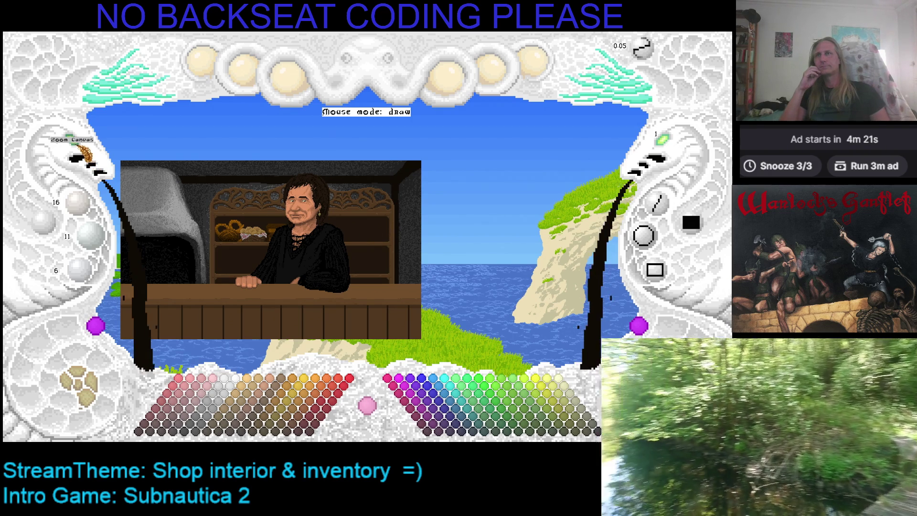
Step: Frame the shop shelves with Zoom Canvas and hide the shopkeeper layer
{"action": "scroll", "coordinate": [85, 152], "scroll_direction": "up", "scroll_amount": 3}
{"action": "scroll", "coordinate": [85, 153], "scroll_direction": "down", "scroll_amount": 3}
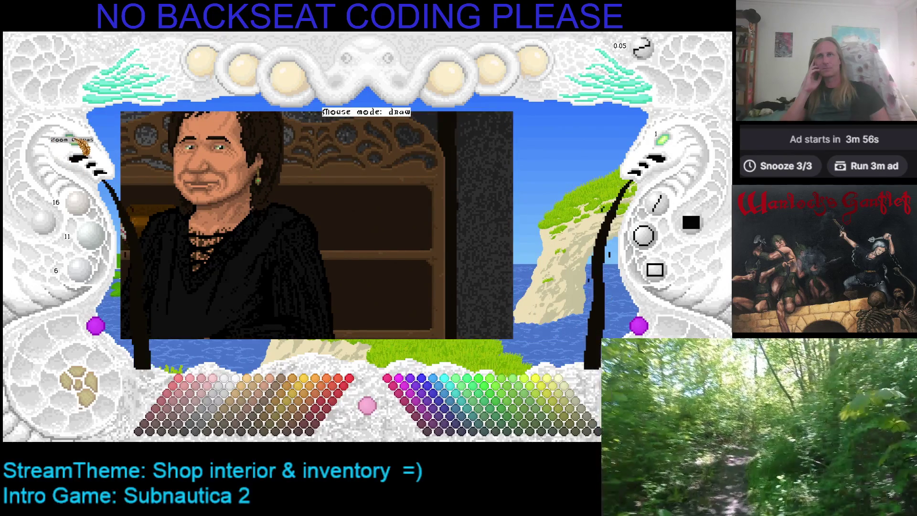
{"action": "left_click", "coordinate": [81, 146]}
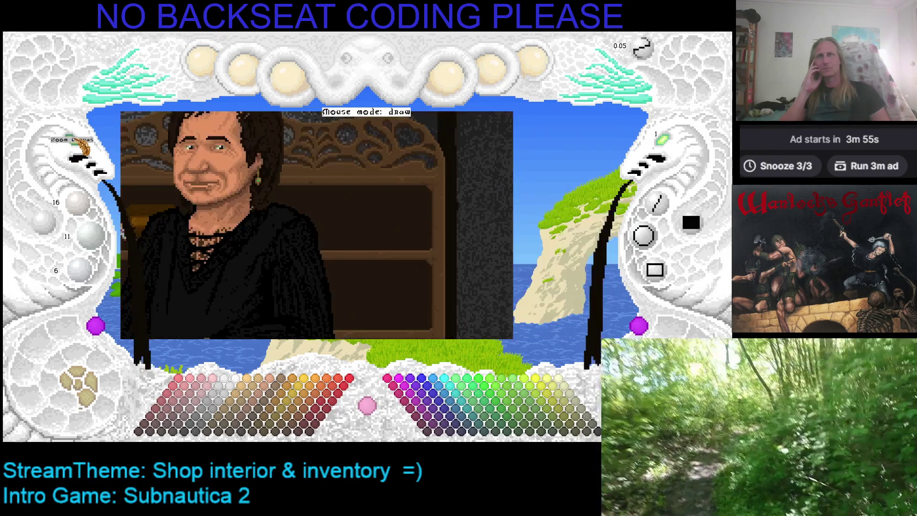
{"action": "scroll", "coordinate": [520, 182], "scroll_direction": "up", "scroll_amount": 2}
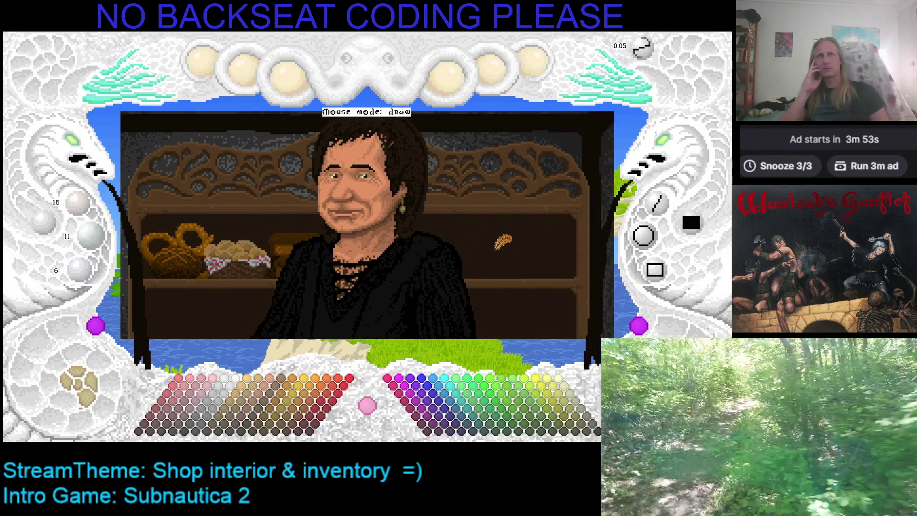
{"action": "scroll", "coordinate": [449, 230], "scroll_direction": "down", "scroll_amount": 2}
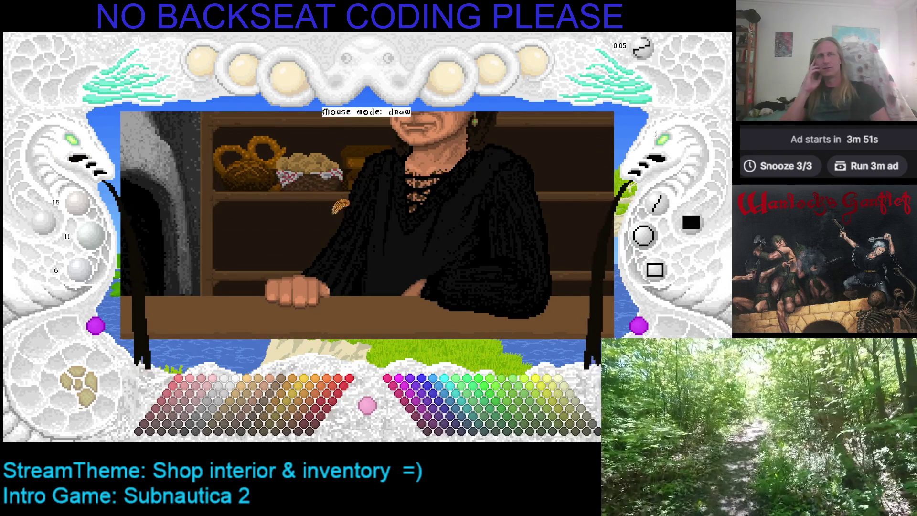
{"action": "scroll", "coordinate": [329, 205], "scroll_direction": "up", "scroll_amount": 2}
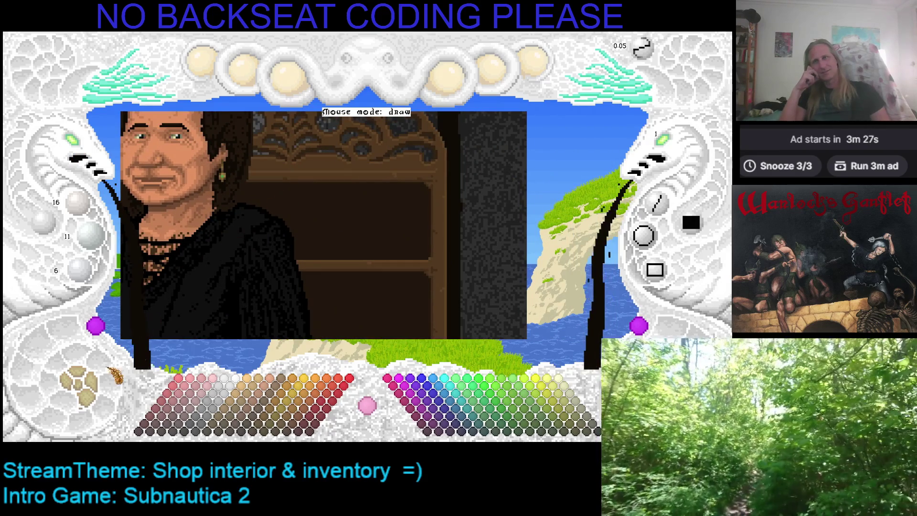
{"action": "left_click", "coordinate": [85, 386]}
{"action": "left_click", "coordinate": [87, 396]}
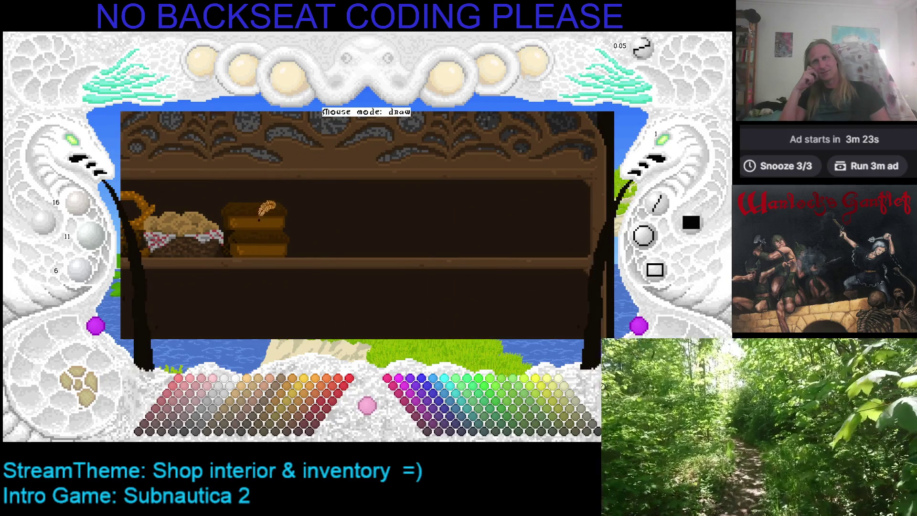
Step: Pick a dark brown and pan toward the bread-basket end of the shelves
{"action": "left_click", "coordinate": [261, 212]}
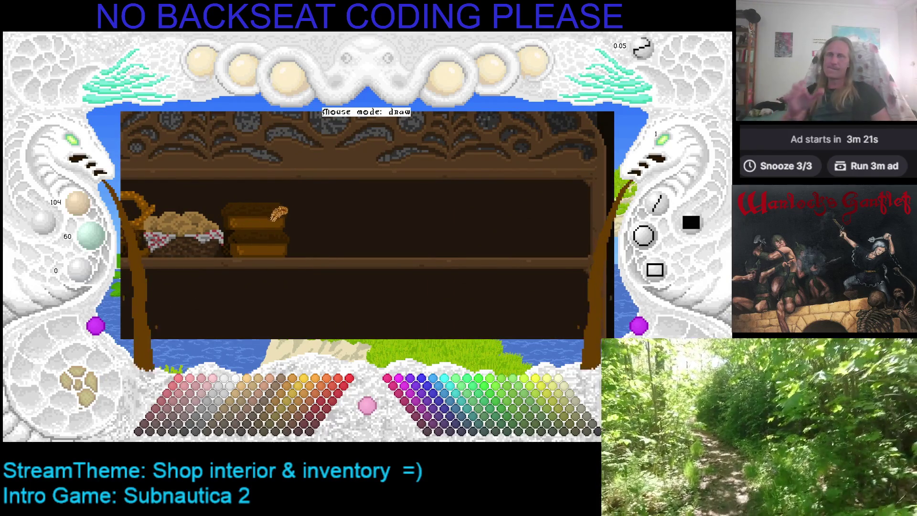
{"action": "key", "text": "Right"}
{"action": "key", "text": "Right"}
{"action": "key", "text": "Down"}
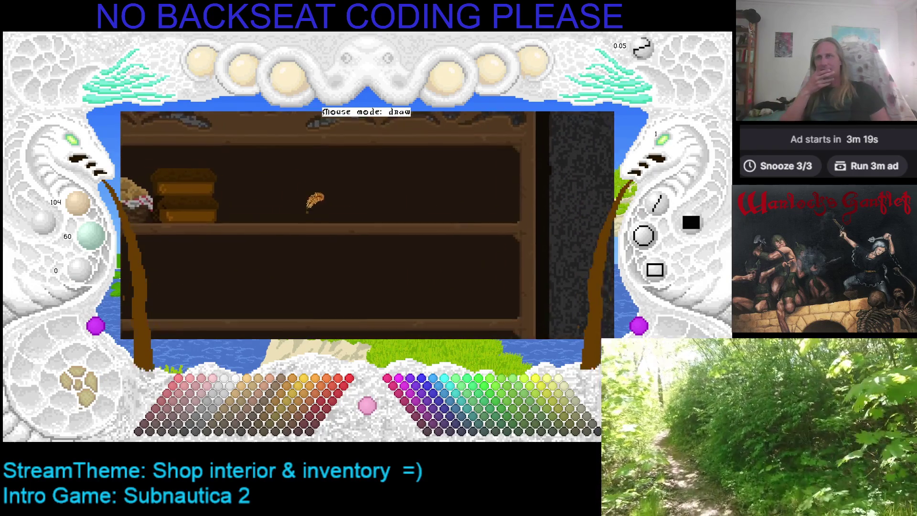
{"action": "key", "text": "Right"}
{"action": "key", "text": "Down"}
{"action": "key", "text": "Right"}
{"action": "key", "text": "Down"}
{"action": "key", "text": "Right"}
{"action": "key", "text": "Down"}
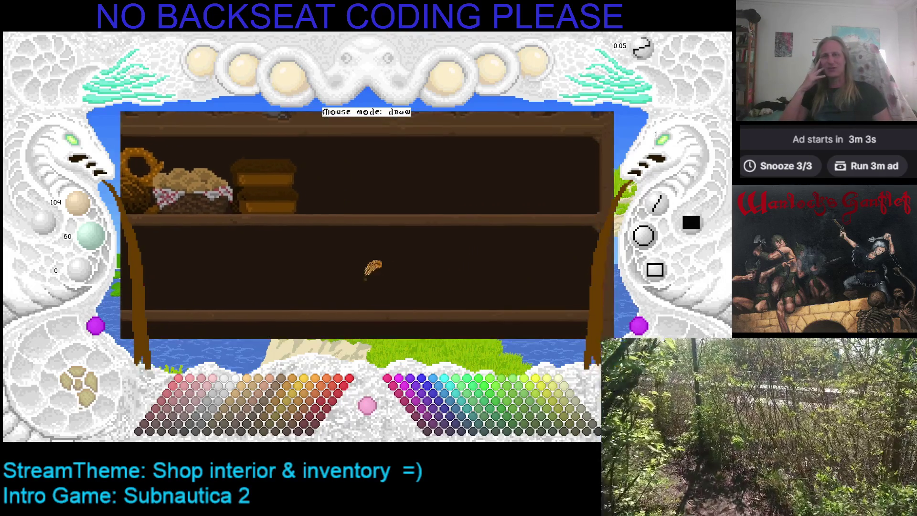
{"action": "mouse_move", "coordinate": [415, 271]}
{"action": "left_mouse_down"}
{"action": "mouse_move", "coordinate": [391, 279]}
{"action": "mouse_move", "coordinate": [441, 276]}
{"action": "mouse_move", "coordinate": [440, 259]}
{"action": "left_mouse_up"}
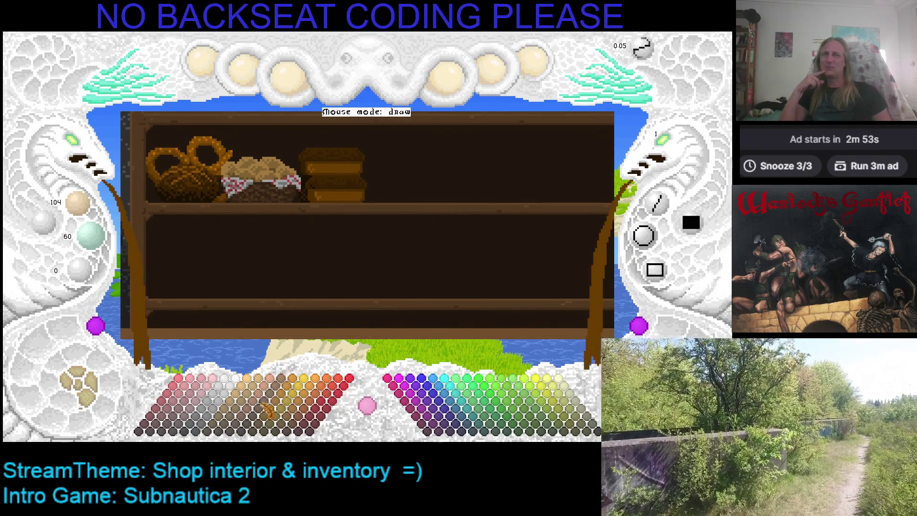
Step: Try lighter and mid browns, zoom onto the lower shelf, and settle on brown 127/72/0
{"action": "left_click", "coordinate": [264, 403]}
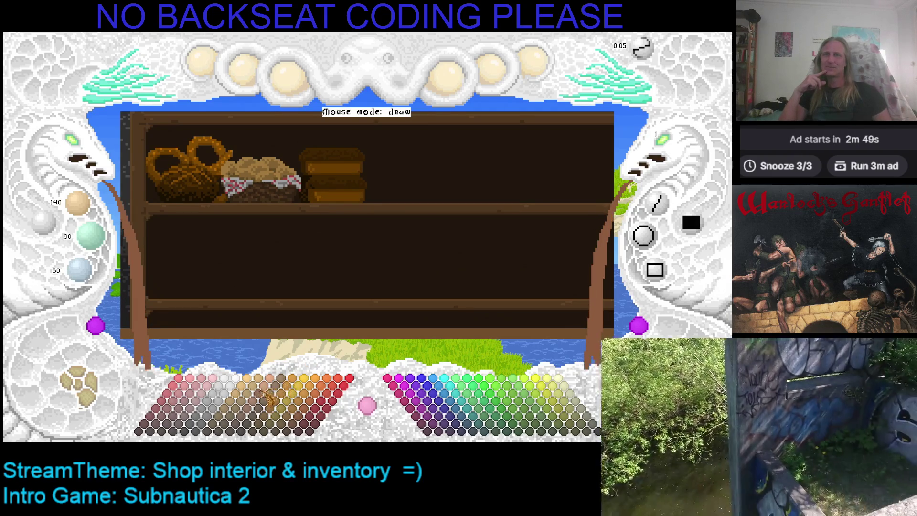
{"action": "left_click_drag", "start_coordinate": [437, 274], "coordinate": [300, 267]}
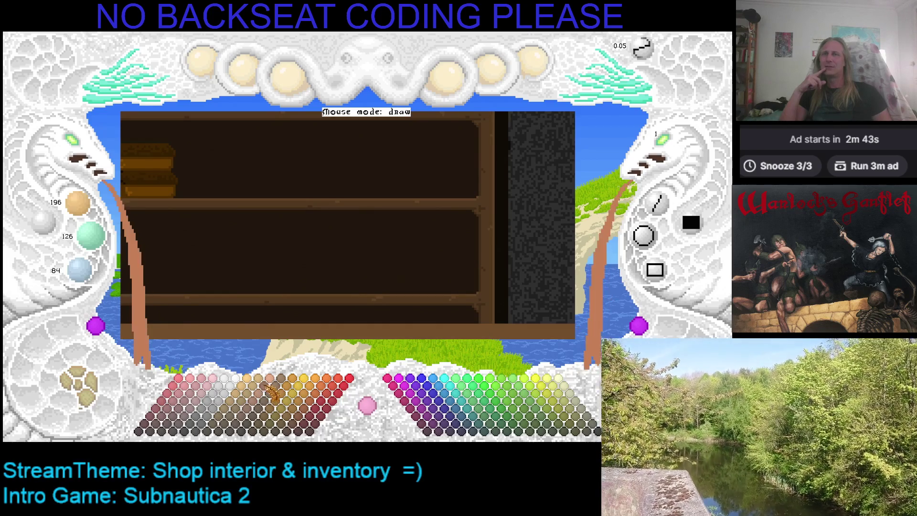
{"action": "left_click", "coordinate": [262, 411]}
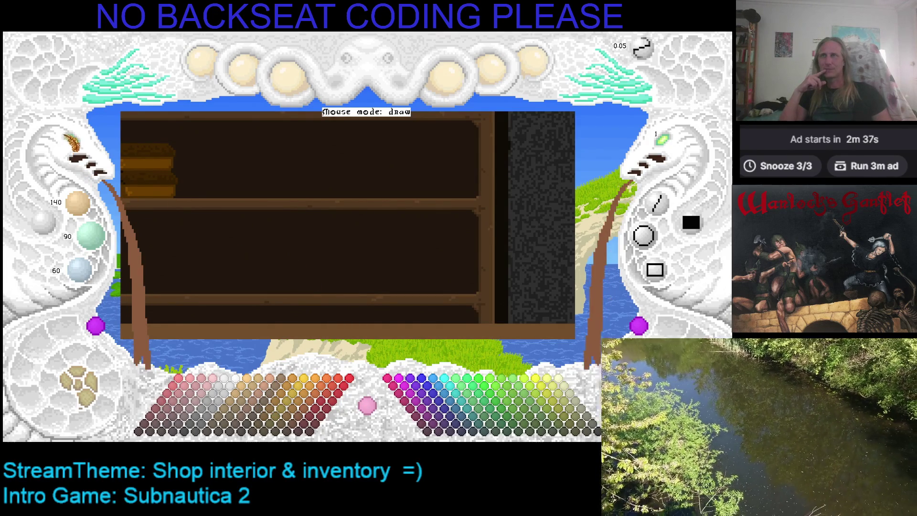
{"action": "scroll", "coordinate": [137, 133], "scroll_direction": "up", "scroll_amount": 3}
{"action": "key", "text": "Right"}
{"action": "key", "text": "Up"}
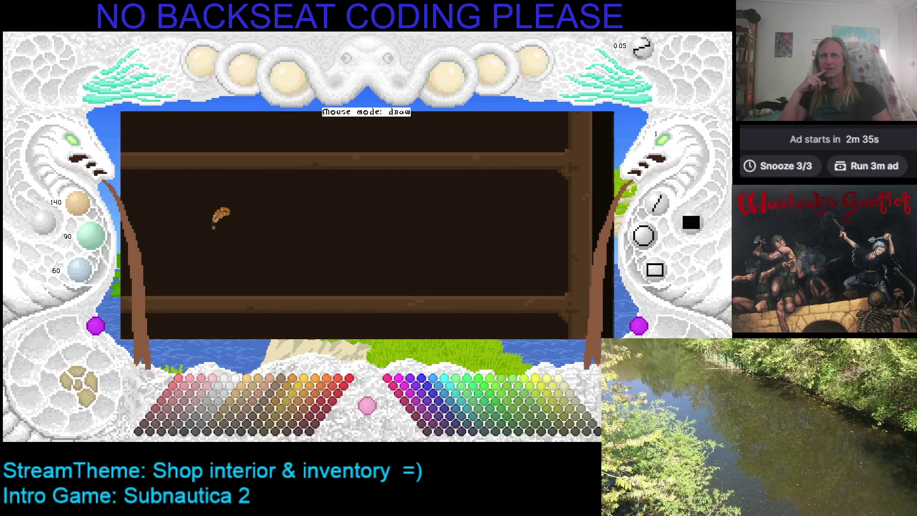
{"action": "key", "text": "Up"}
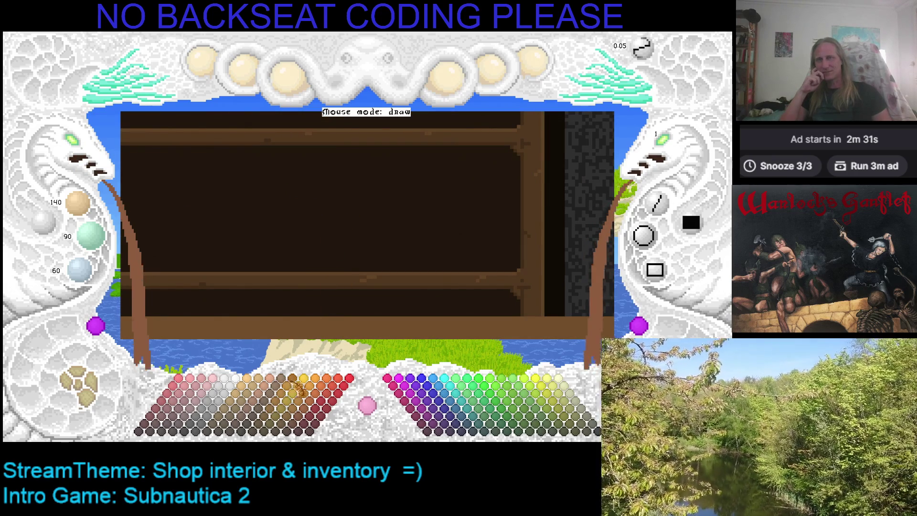
{"action": "left_click", "coordinate": [293, 391]}
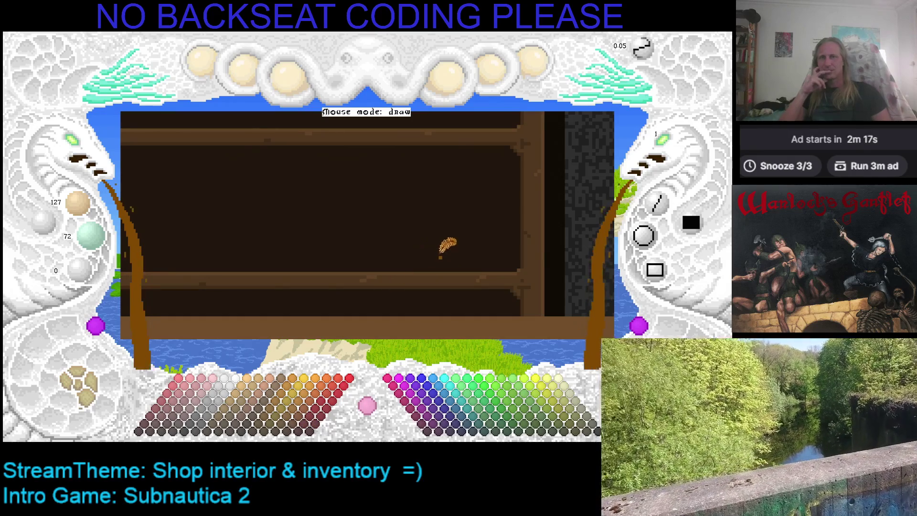
{"action": "scroll", "coordinate": [382, 224], "scroll_direction": "up", "scroll_amount": 2}
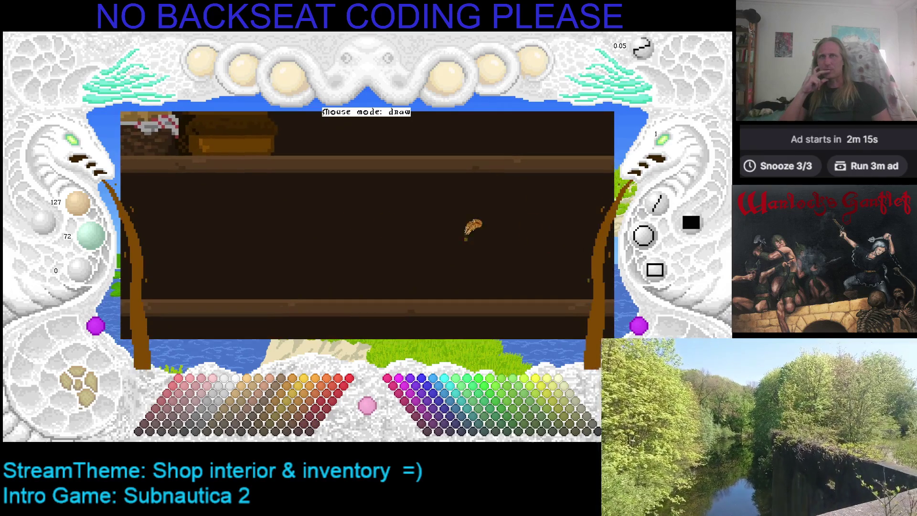
{"action": "scroll", "coordinate": [271, 248], "scroll_direction": "down", "scroll_amount": 1}
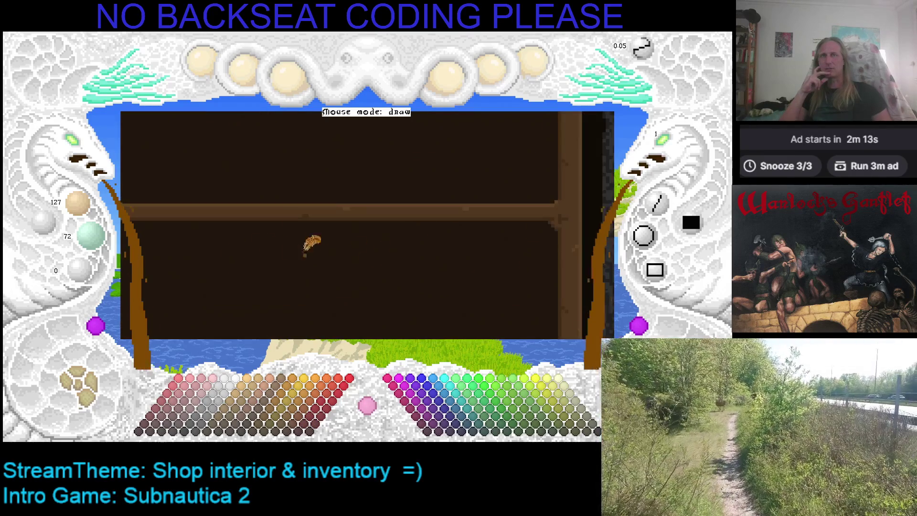
{"action": "scroll", "coordinate": [376, 248], "scroll_direction": "up", "scroll_amount": 1}
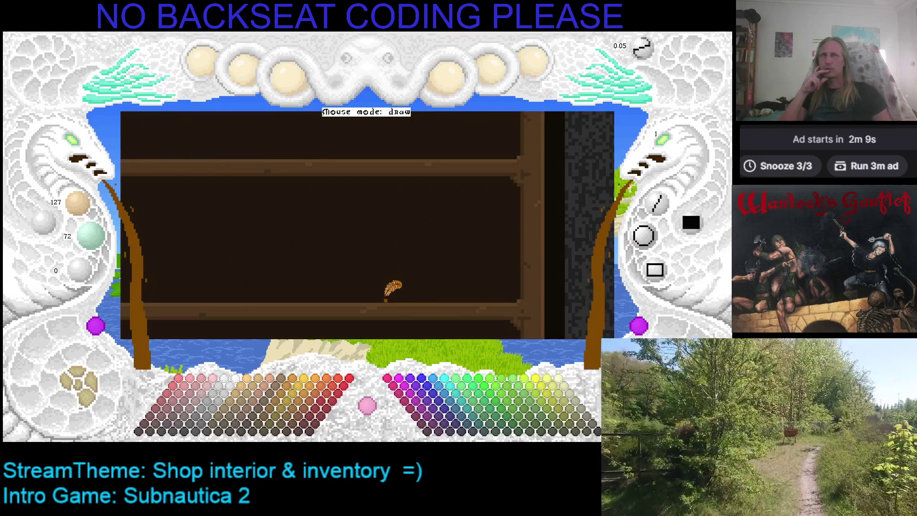
{"action": "left_click", "coordinate": [383, 297]}
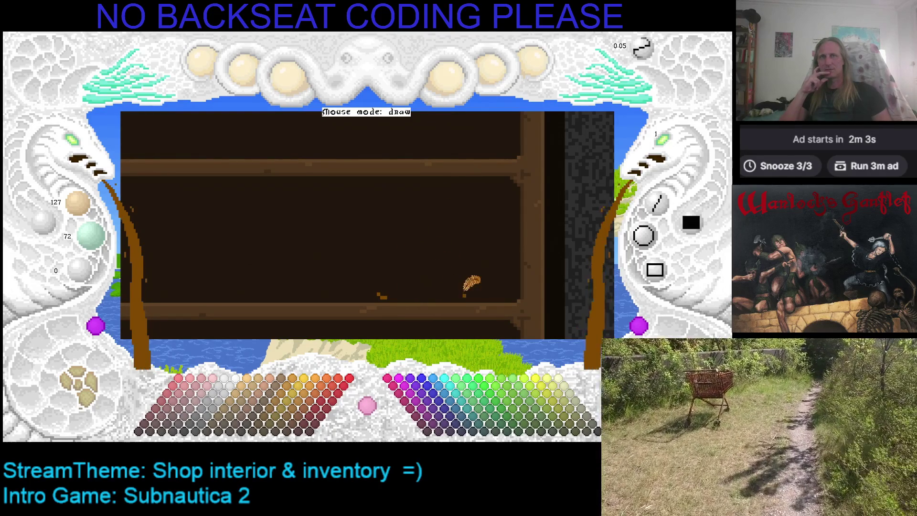
{"action": "left_click_drag", "start_coordinate": [452, 300], "coordinate": [468, 296]}
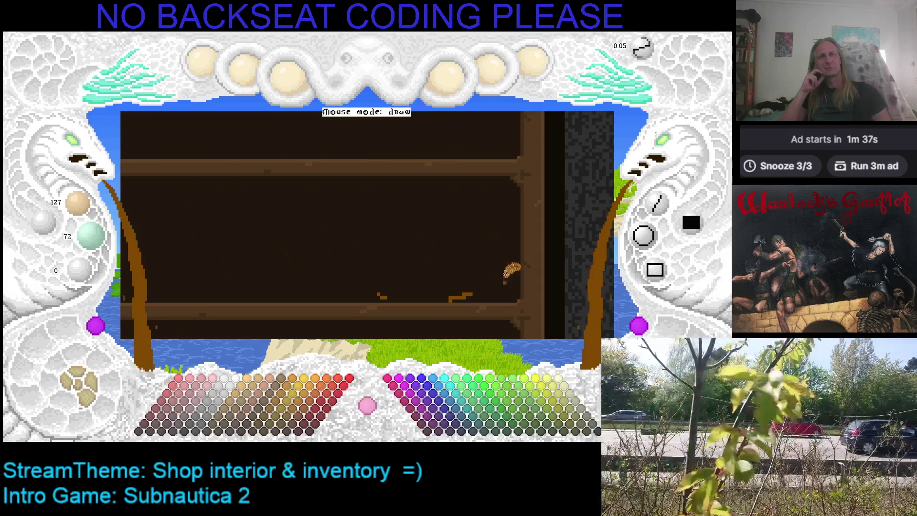
{"action": "mouse_move", "coordinate": [470, 206]}
{"action": "left_mouse_down"}
{"action": "mouse_move", "coordinate": [506, 218]}
{"action": "mouse_move", "coordinate": [427, 259]}
{"action": "left_mouse_up"}
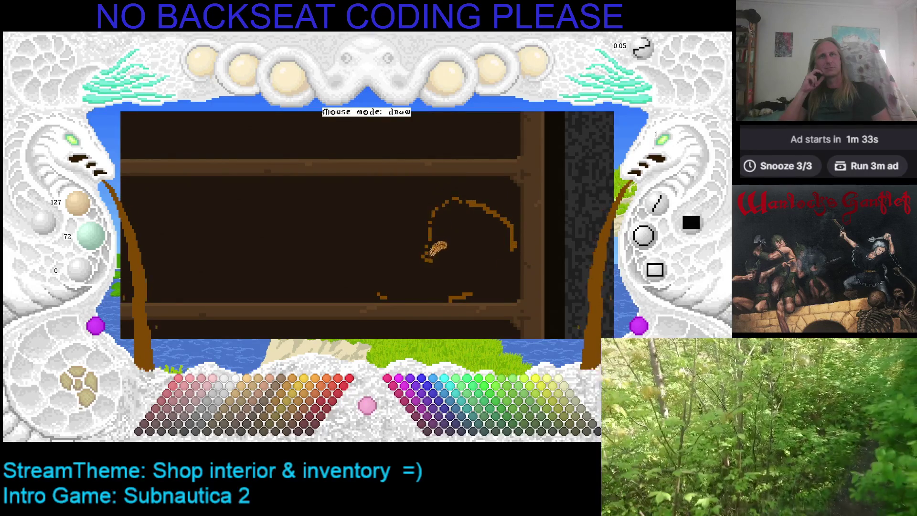
{"action": "left_click", "coordinate": [665, 141]}
{"action": "mouse_move", "coordinate": [514, 260]}
{"action": "left_mouse_down"}
{"action": "mouse_move", "coordinate": [494, 202]}
{"action": "mouse_move", "coordinate": [483, 282]}
{"action": "mouse_move", "coordinate": [514, 250]}
{"action": "left_mouse_up"}
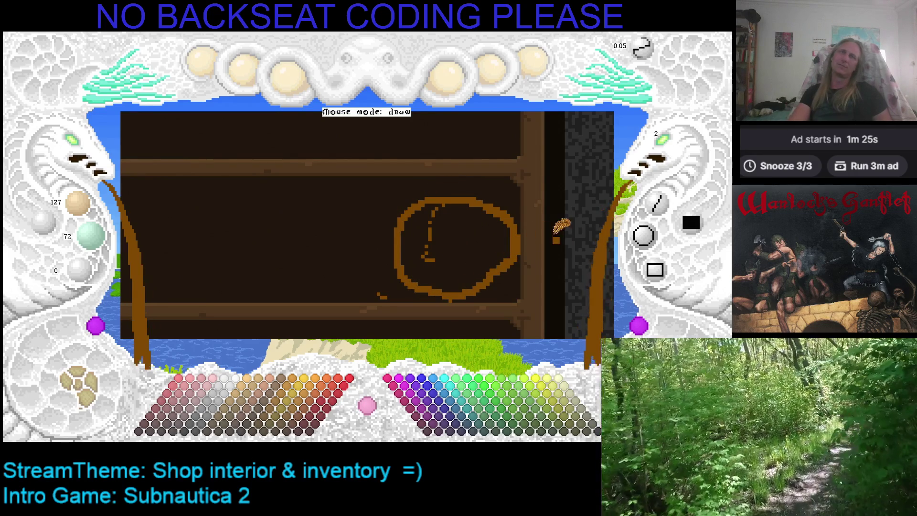
{"action": "key", "text": "ctrl+z"}
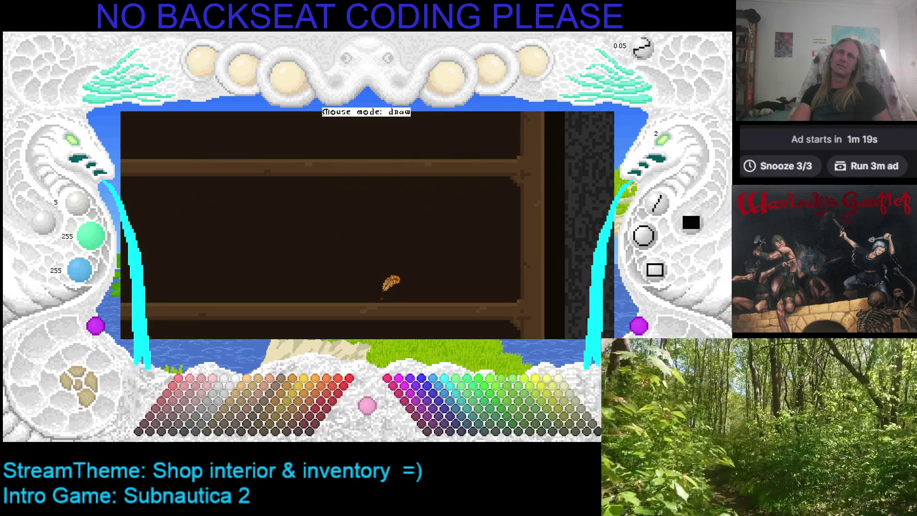
{"action": "key", "text": "Right"}
{"action": "key", "text": "Right"}
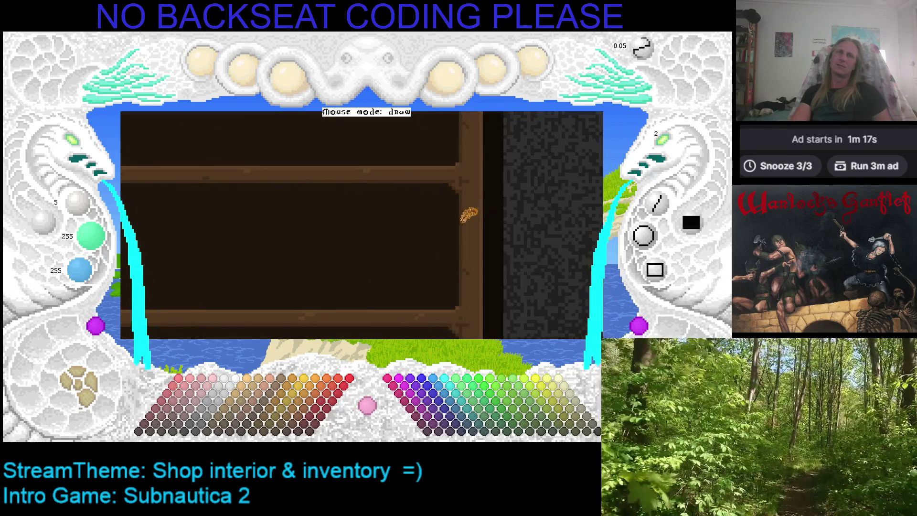
{"action": "key", "text": "Right"}
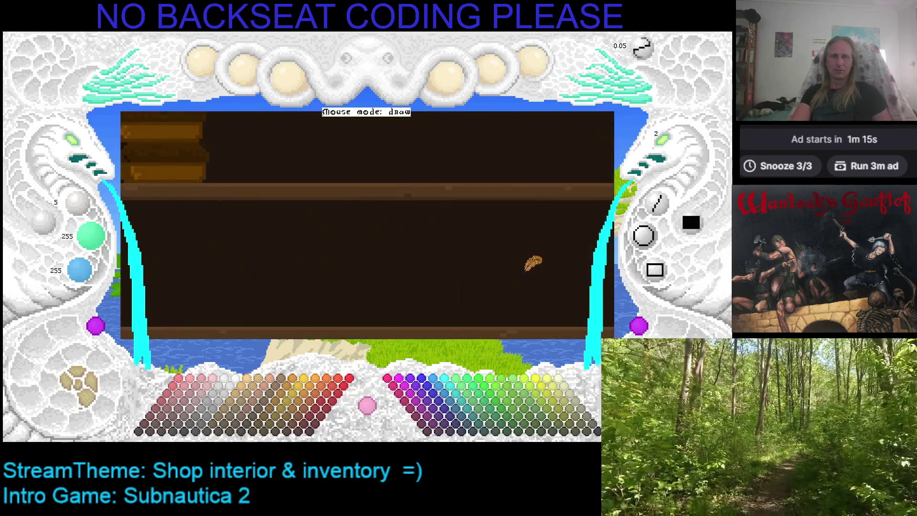
Step: Pick up the chest's brown from the picture and try a first circle, then cancel it
{"action": "key", "text": "Up"}
{"action": "right_click", "coordinate": [240, 168]}
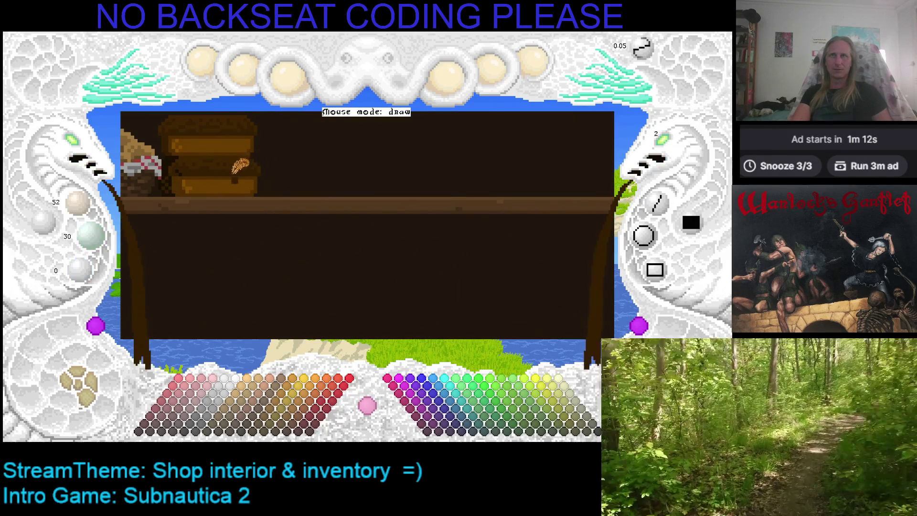
{"action": "key", "text": "Right"}
{"action": "key", "text": "Right"}
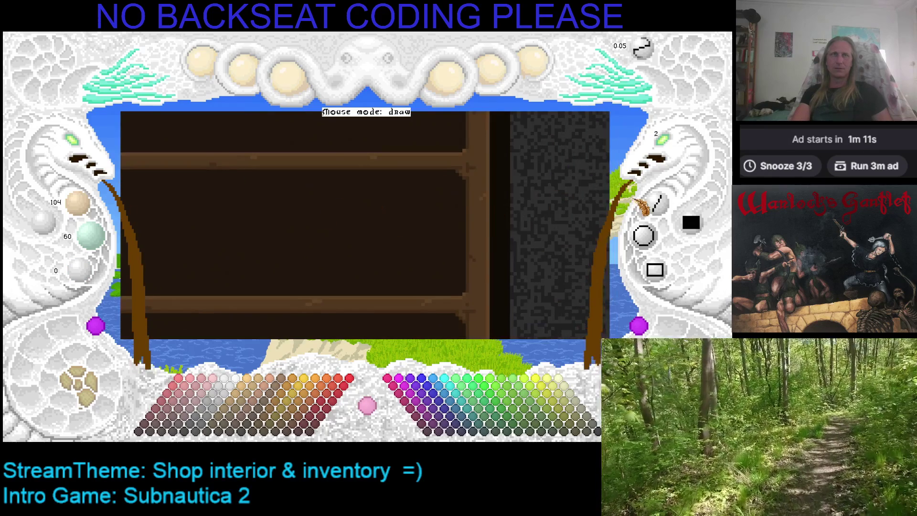
{"action": "left_click", "coordinate": [641, 231]}
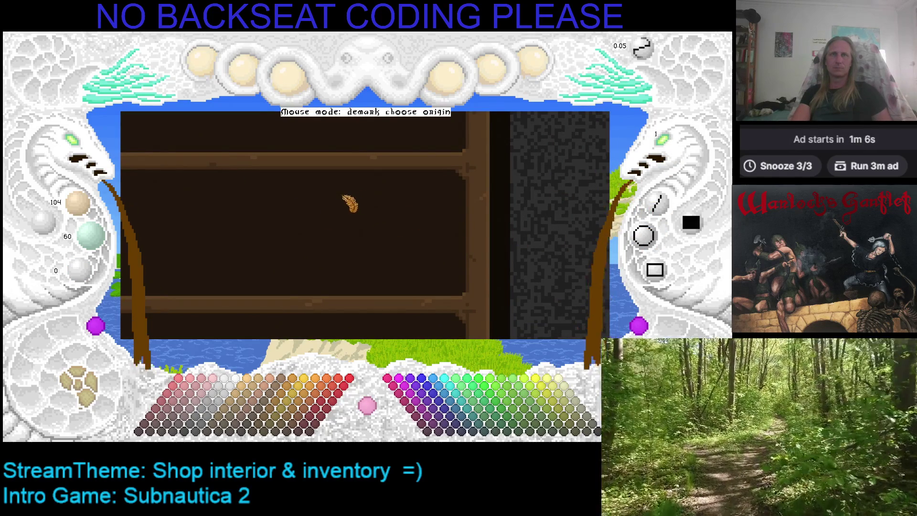
{"action": "left_click", "coordinate": [354, 194]}
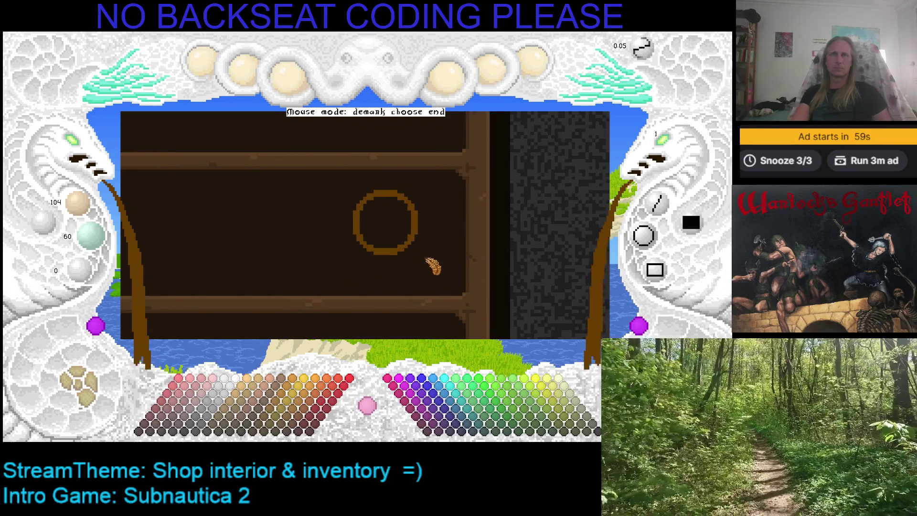
{"action": "left_click", "coordinate": [431, 256]}
Step: Place a brown circle on the lower shelf just left of the post and fill it brown
{"action": "left_click", "coordinate": [654, 241]}
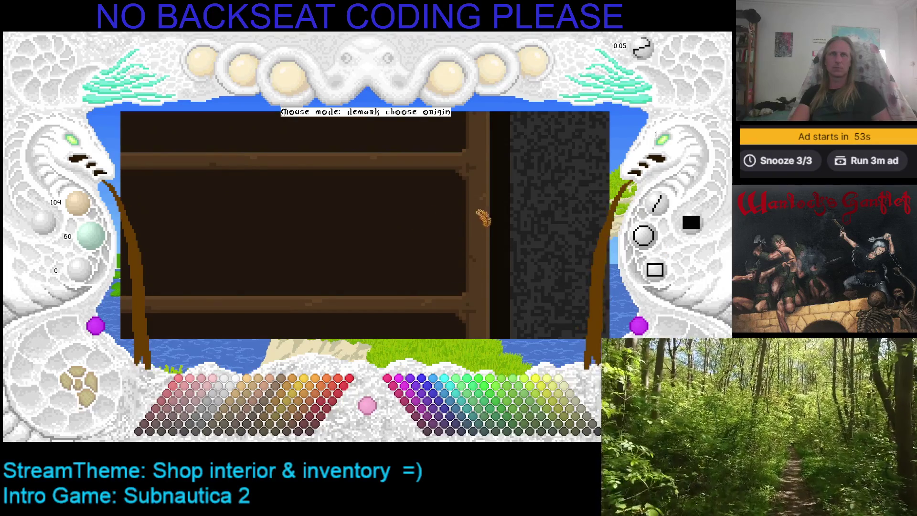
{"action": "left_click", "coordinate": [461, 207]}
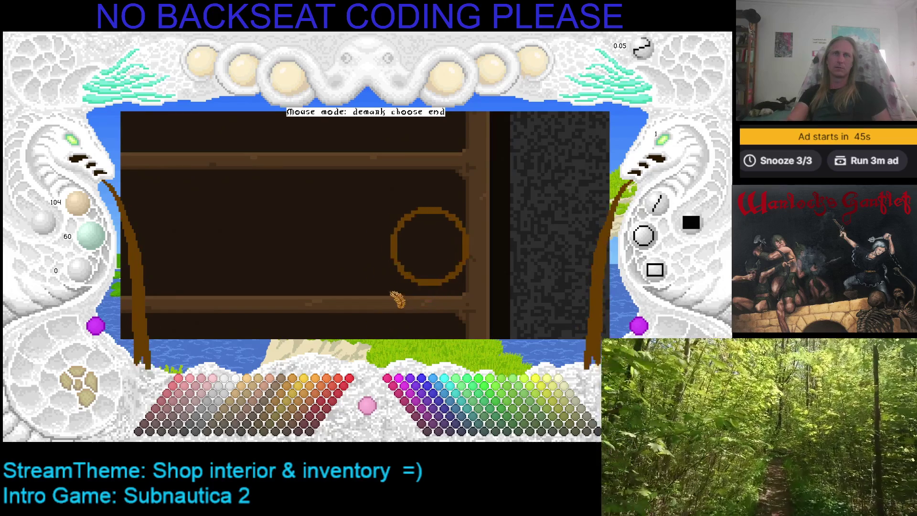
{"action": "left_click", "coordinate": [404, 272]}
{"action": "left_click", "coordinate": [644, 235]}
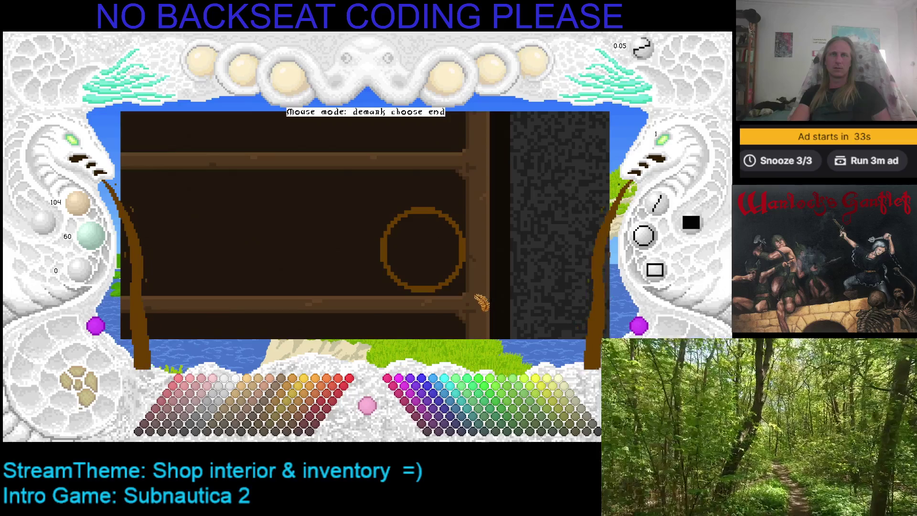
{"action": "left_click", "coordinate": [471, 295]}
{"action": "left_click", "coordinate": [643, 235]}
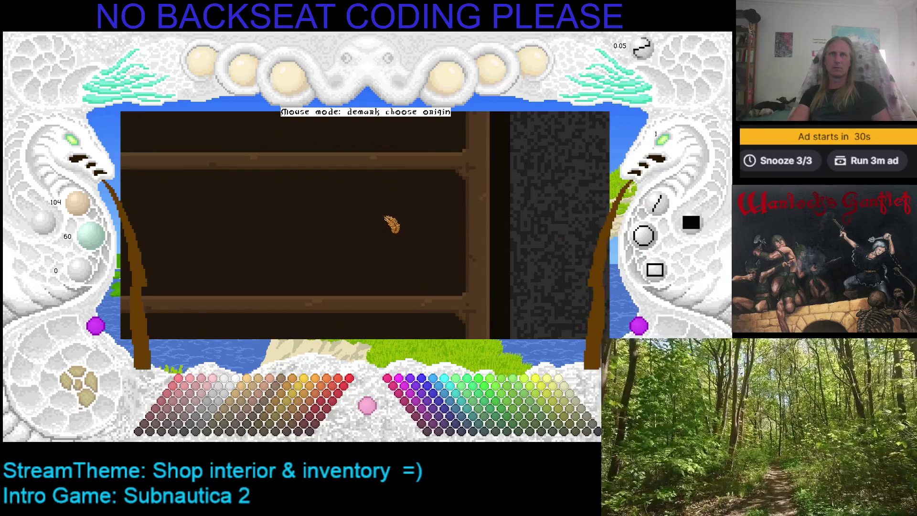
{"action": "left_click", "coordinate": [385, 217]}
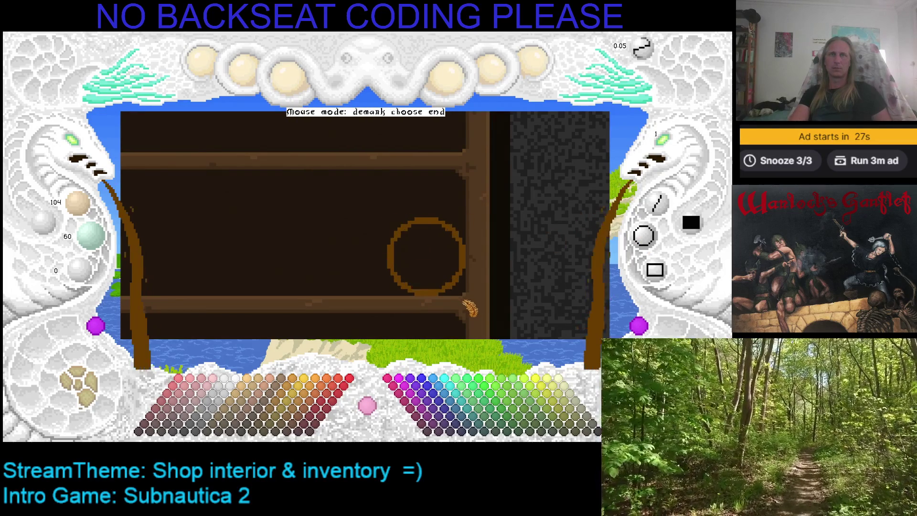
{"action": "left_click", "coordinate": [466, 302]}
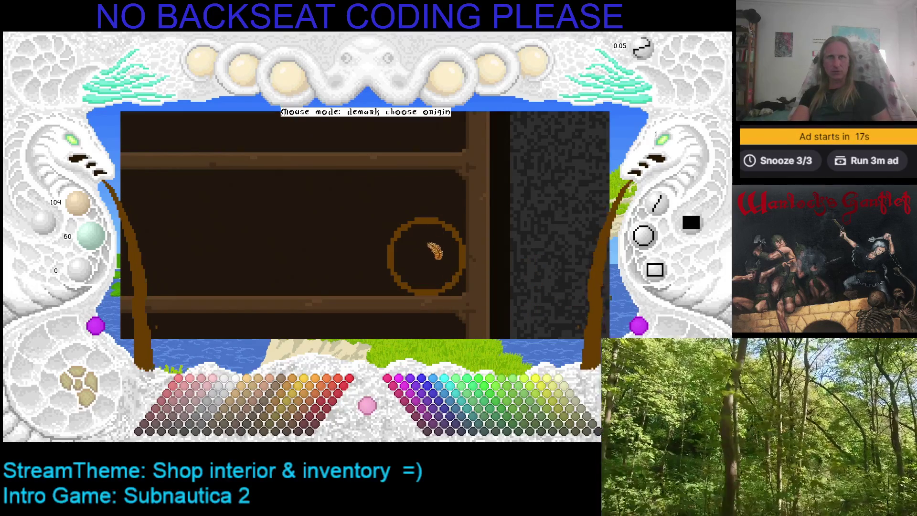
{"action": "left_click", "coordinate": [511, 238]}
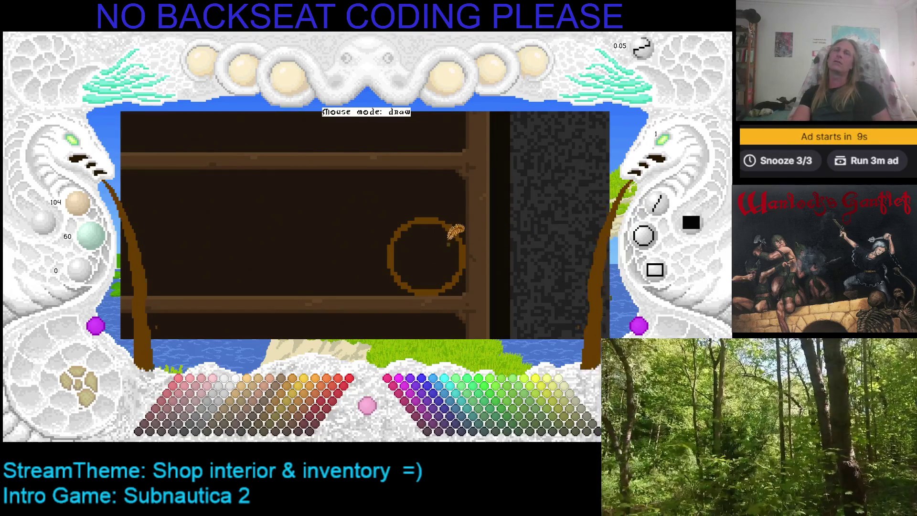
{"action": "left_click", "coordinate": [429, 233]}
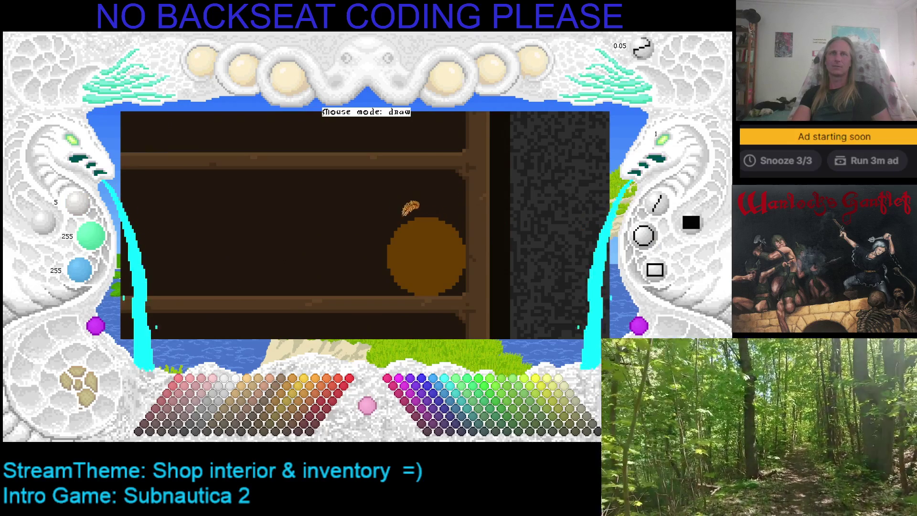
Step: Undo the brown circle, raise brush size to 2, and hand-draw the round loaf outline on the shelf
{"action": "key", "text": "ctrl+z"}
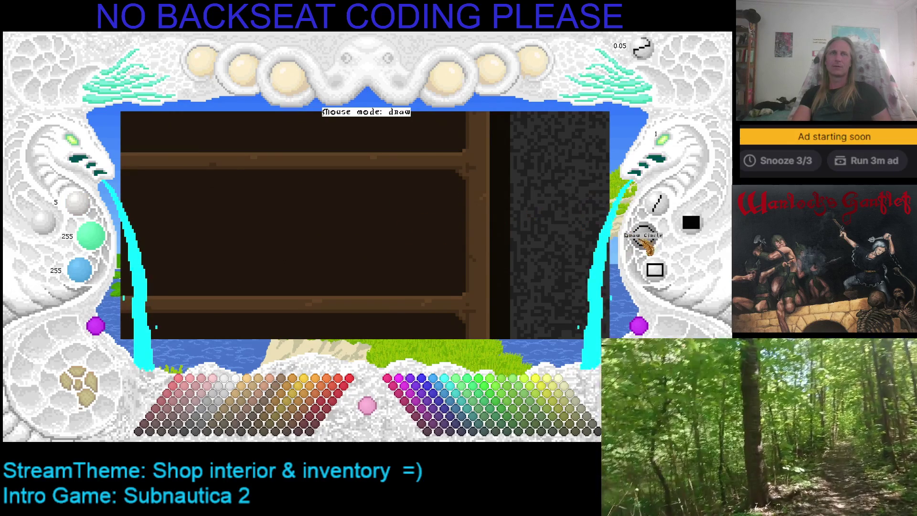
{"action": "key", "text": "Page_Down"}
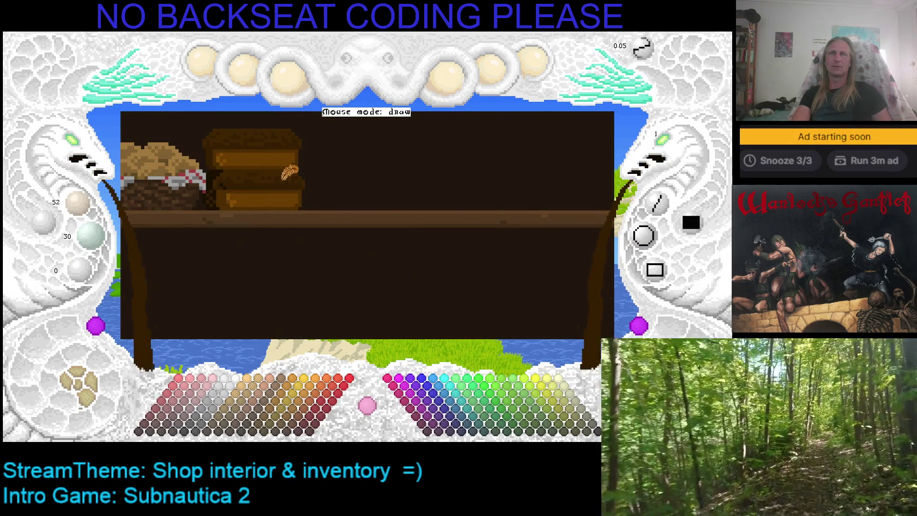
{"action": "scroll", "coordinate": [472, 206], "scroll_direction": "down", "scroll_amount": 1}
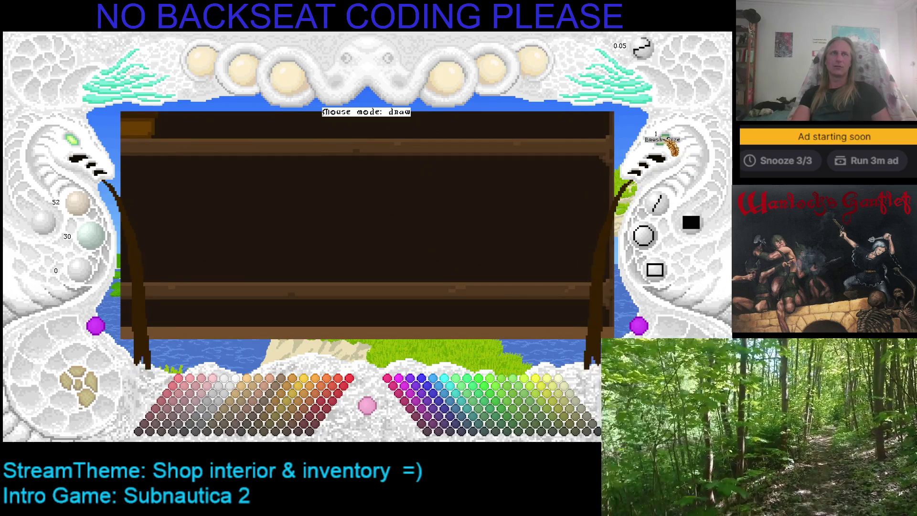
{"action": "left_click_drag", "start_coordinate": [405, 274], "coordinate": [425, 271]}
{"action": "left_click_drag", "start_coordinate": [445, 239], "coordinate": [465, 236]}
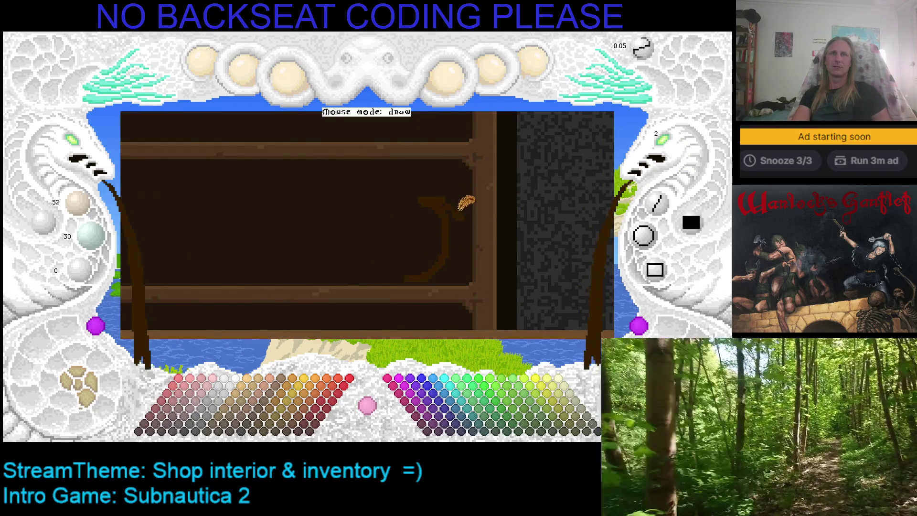
{"action": "mouse_move", "coordinate": [443, 187]}
{"action": "left_mouse_down"}
{"action": "mouse_move", "coordinate": [461, 250]}
{"action": "mouse_move", "coordinate": [471, 230]}
{"action": "mouse_move", "coordinate": [458, 204]}
{"action": "mouse_move", "coordinate": [462, 221]}
{"action": "mouse_move", "coordinate": [442, 270]}
{"action": "mouse_move", "coordinate": [395, 262]}
{"action": "mouse_move", "coordinate": [388, 228]}
{"action": "mouse_move", "coordinate": [432, 200]}
{"action": "mouse_move", "coordinate": [459, 198]}
{"action": "mouse_move", "coordinate": [398, 192]}
{"action": "mouse_move", "coordinate": [409, 180]}
{"action": "mouse_move", "coordinate": [451, 180]}
{"action": "mouse_move", "coordinate": [475, 207]}
{"action": "mouse_move", "coordinate": [467, 258]}
{"action": "mouse_move", "coordinate": [444, 266]}
{"action": "mouse_move", "coordinate": [483, 229]}
{"action": "mouse_move", "coordinate": [436, 210]}
{"action": "mouse_move", "coordinate": [445, 266]}
{"action": "mouse_move", "coordinate": [446, 236]}
{"action": "mouse_move", "coordinate": [415, 221]}
{"action": "left_mouse_up"}
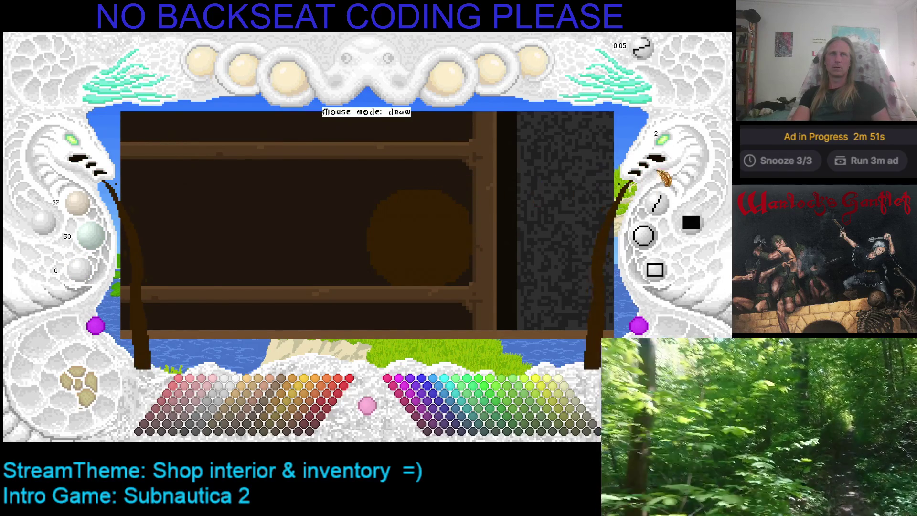
Step: Set brush size back to 1, zoom the canvas, pick the disc's dark brown, and save
{"action": "left_click", "coordinate": [658, 144]}
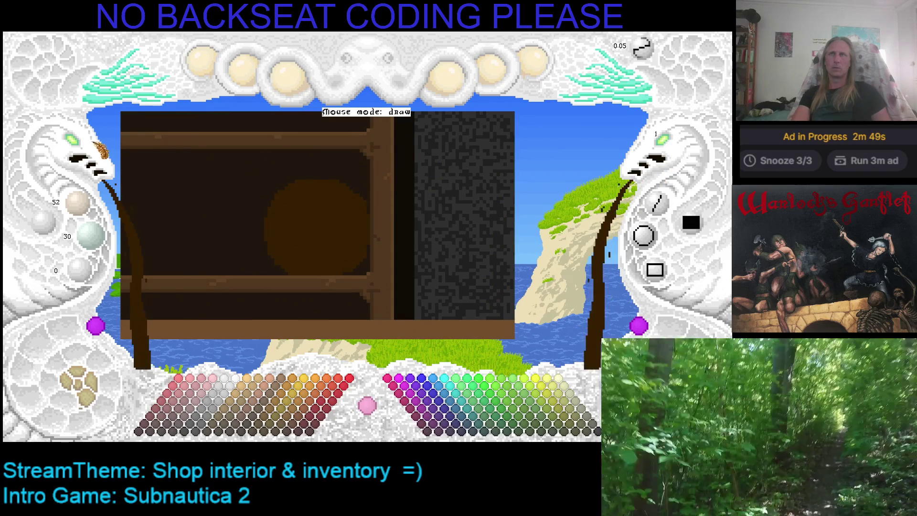
{"action": "left_click", "coordinate": [76, 155]}
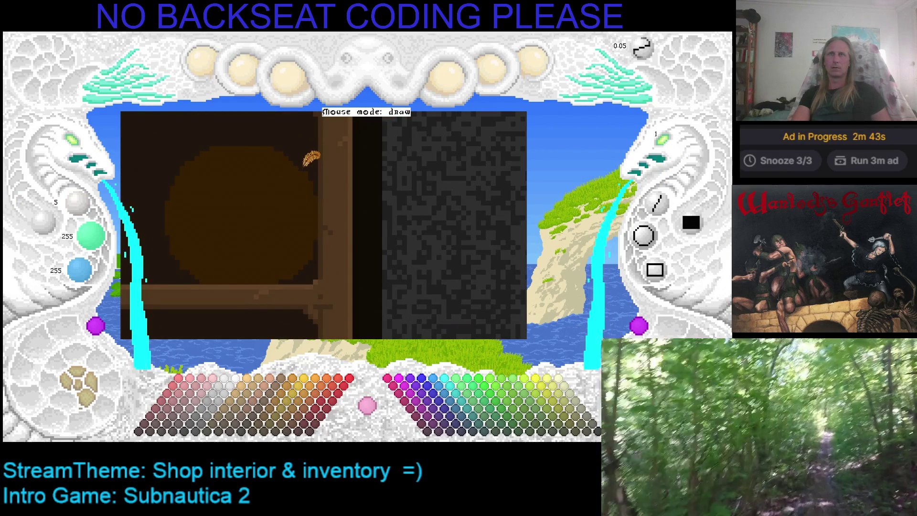
{"action": "right_click", "coordinate": [317, 152]}
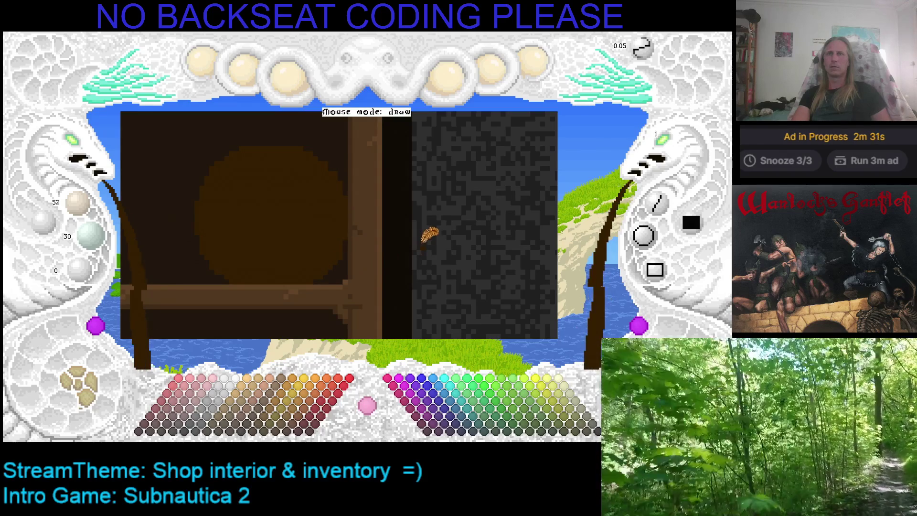
{"action": "key", "text": "ctrl+s"}
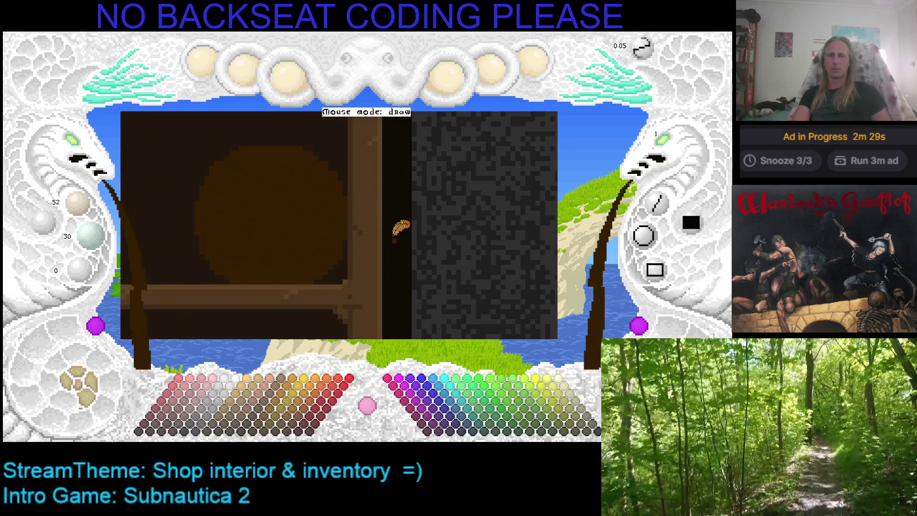
Step: Pan across the picture and re-pick the brown (78, 45, 0) from the drawing
{"action": "key", "text": "Left"}
{"action": "key", "text": "Up"}
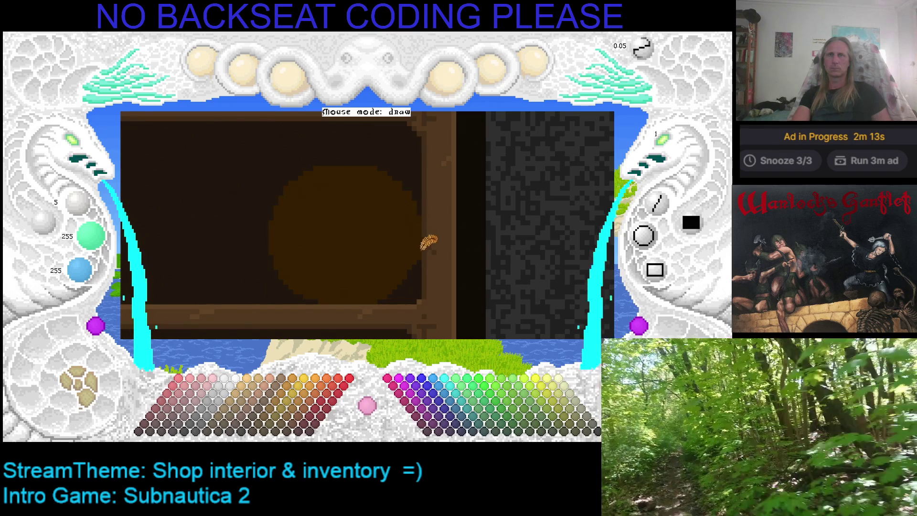
{"action": "right_click", "coordinate": [412, 209]}
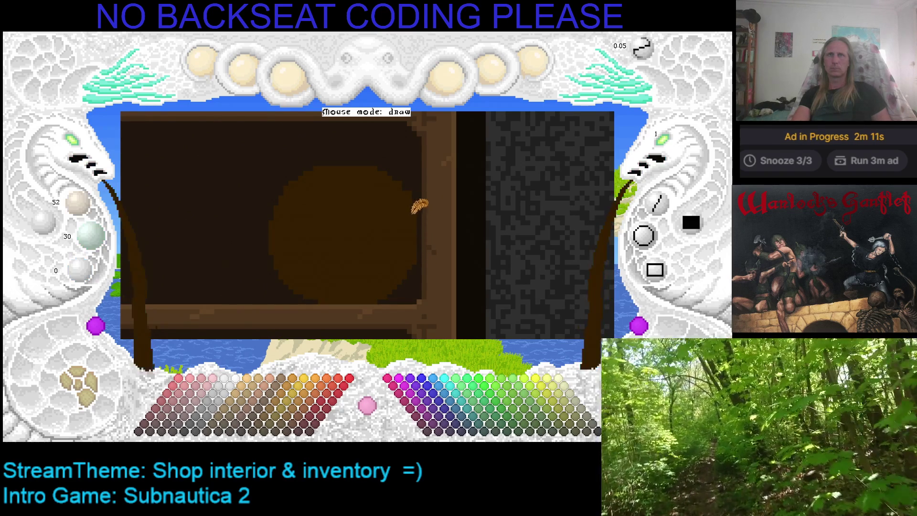
{"action": "key", "text": "ctrl+z"}
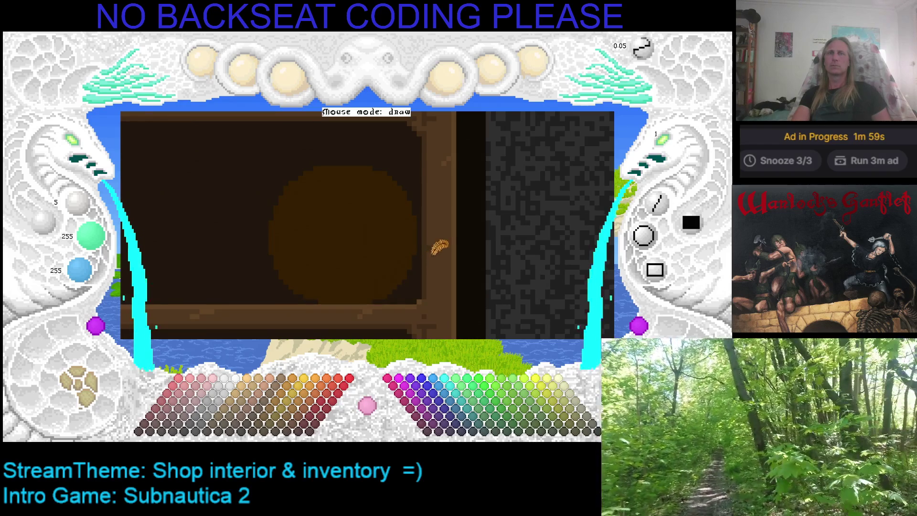
{"action": "right_click", "coordinate": [327, 285]}
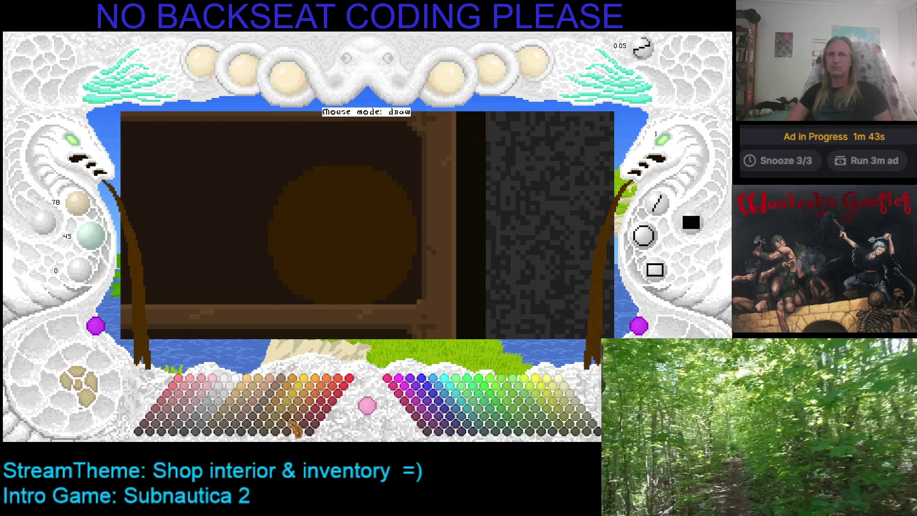
Step: Flood-fill the round loaf with lighter tan and paint a paler tan highlight across its top
{"action": "left_click", "coordinate": [234, 422]}
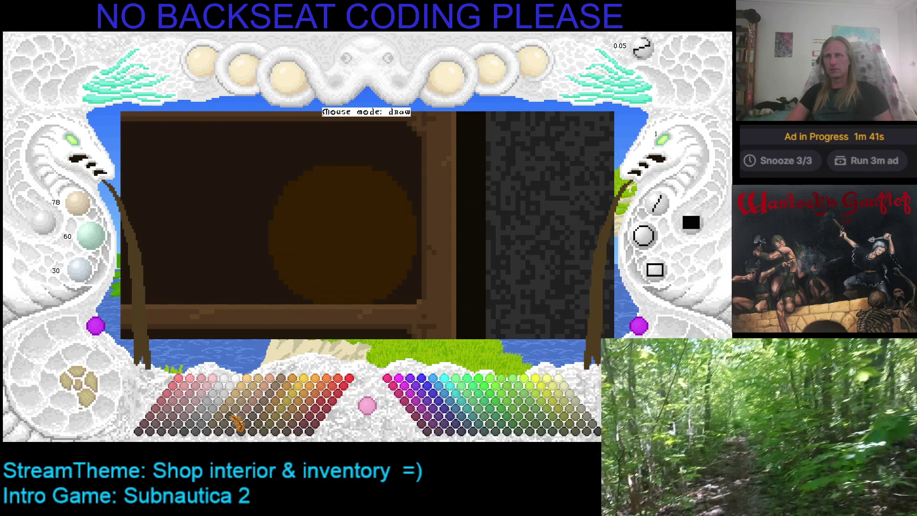
{"action": "left_click", "coordinate": [333, 231]}
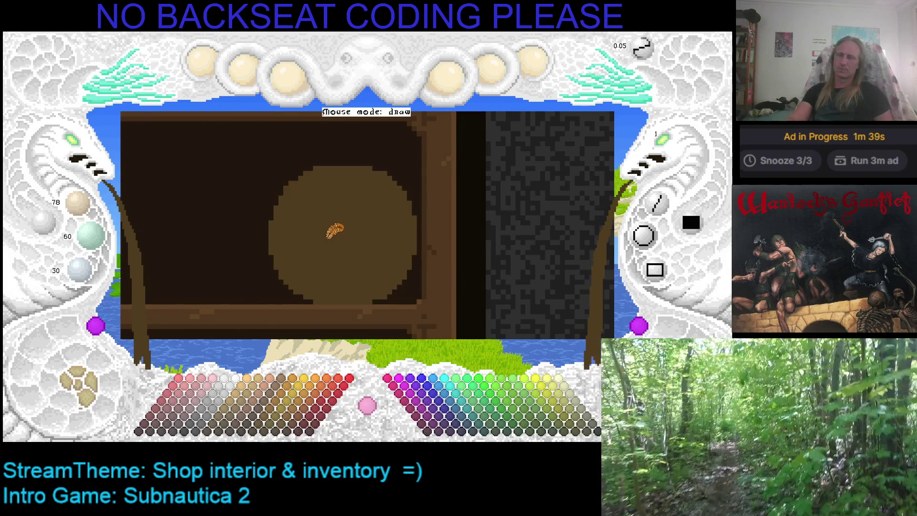
{"action": "left_click", "coordinate": [249, 409]}
{"action": "left_click_drag", "start_coordinate": [279, 213], "coordinate": [342, 177]}
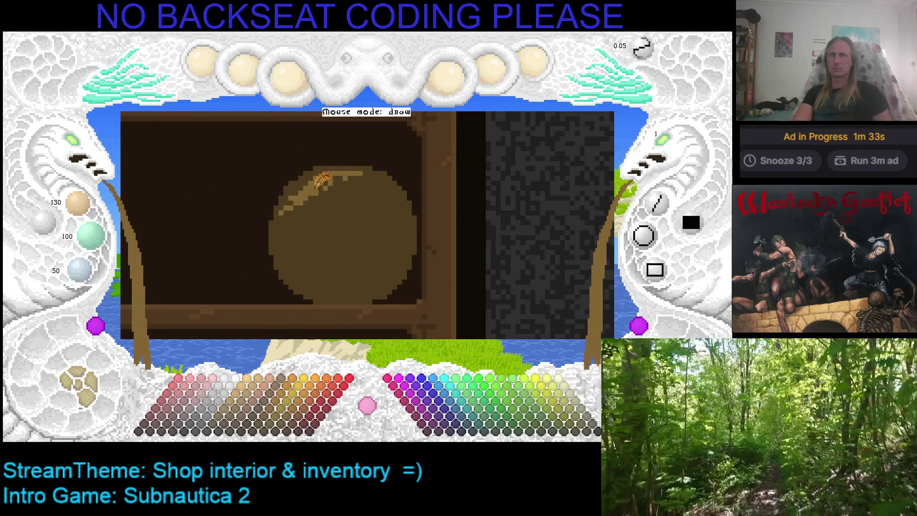
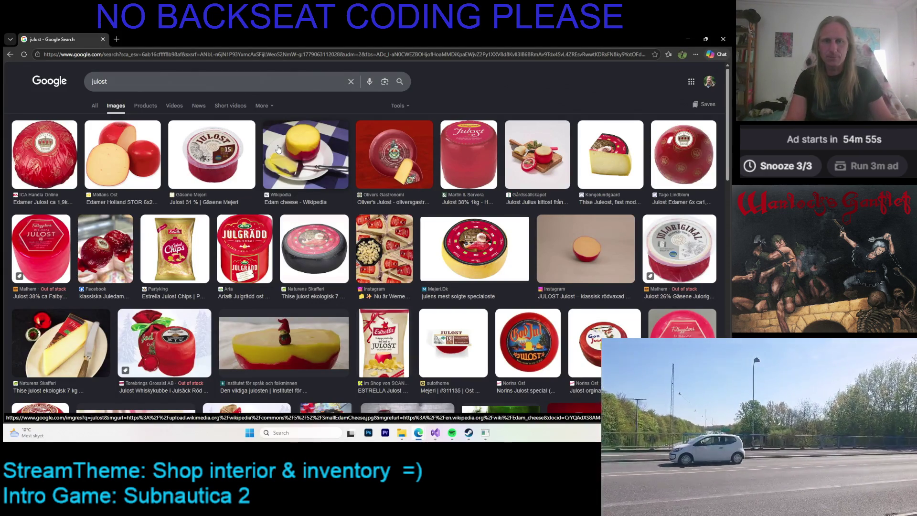
Step: Preview the Edamer, Julost and Thise Juleost results, ending on the Wikipedia Edam cheese photo
{"action": "left_click", "coordinate": [158, 157]}
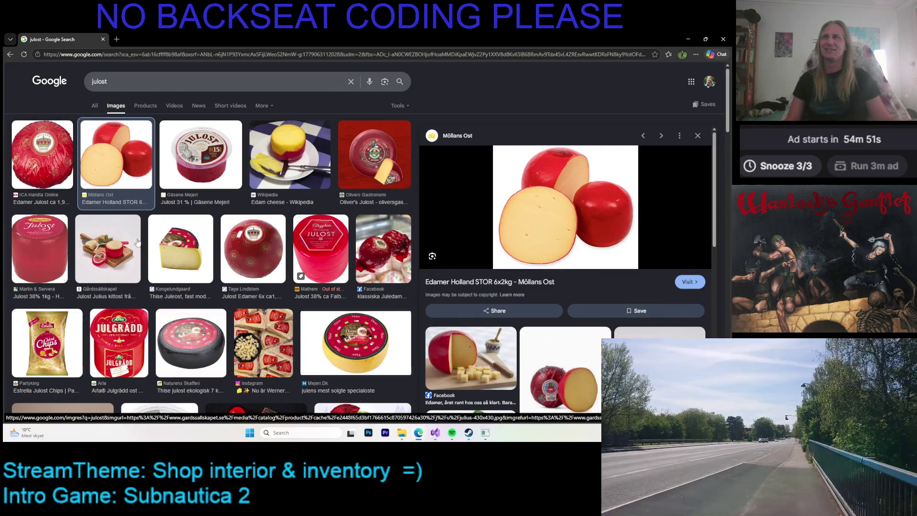
{"action": "left_click", "coordinate": [41, 252]}
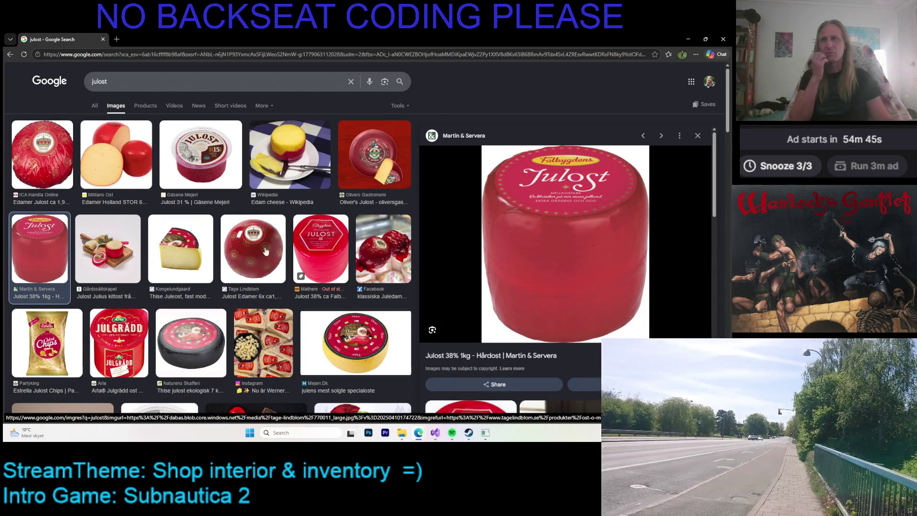
{"action": "left_click", "coordinate": [195, 242]}
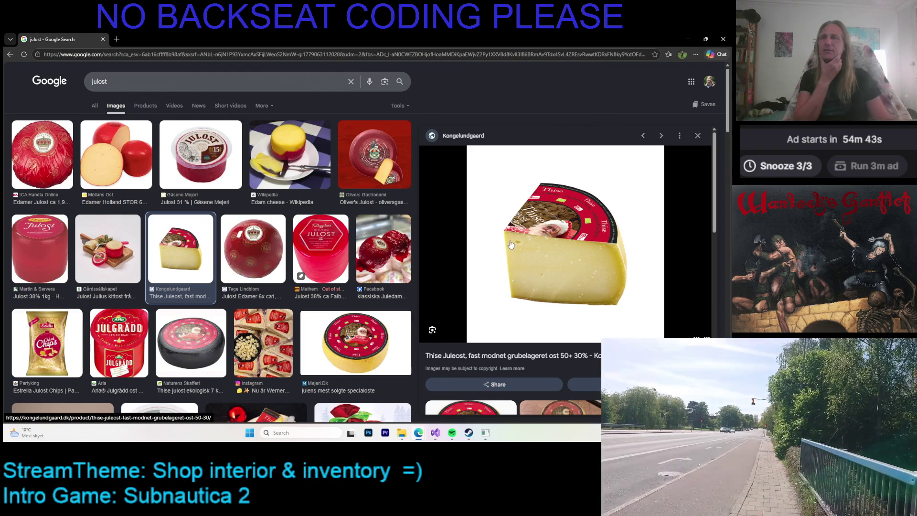
{"action": "scroll", "coordinate": [549, 246], "scroll_direction": "down", "scroll_amount": 5}
{"action": "scroll", "coordinate": [621, 248], "scroll_direction": "up", "scroll_amount": 5}
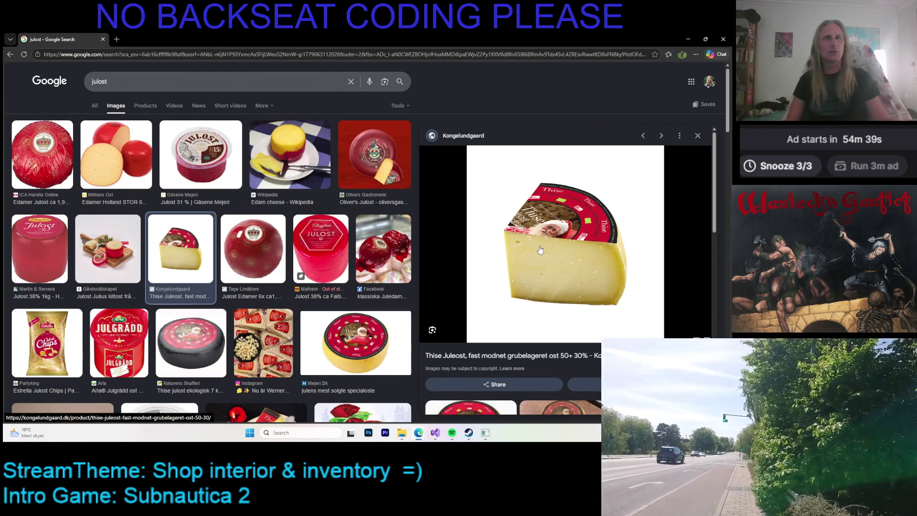
{"action": "left_click", "coordinate": [290, 154]}
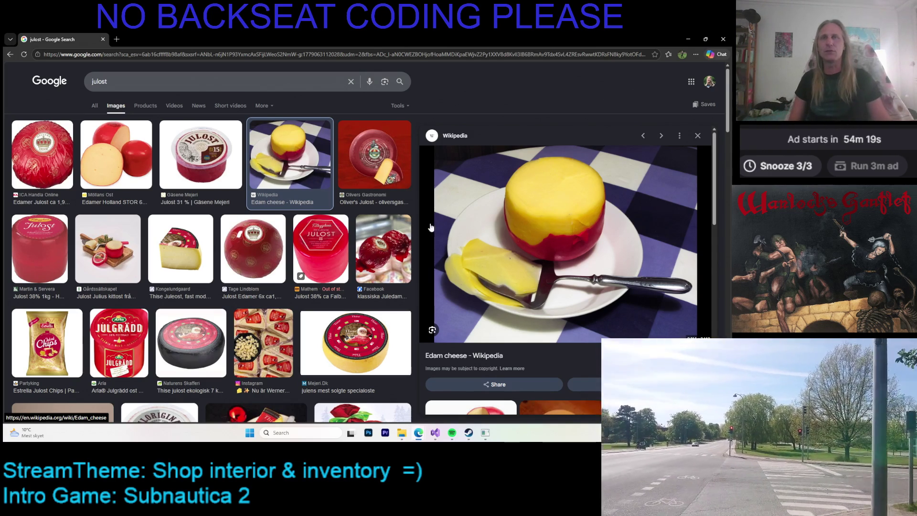
Step: Preview the Juledam, Kroon Edamer and cut Edamer references, then return to the pixel-art editor
{"action": "left_click", "coordinate": [392, 245]}
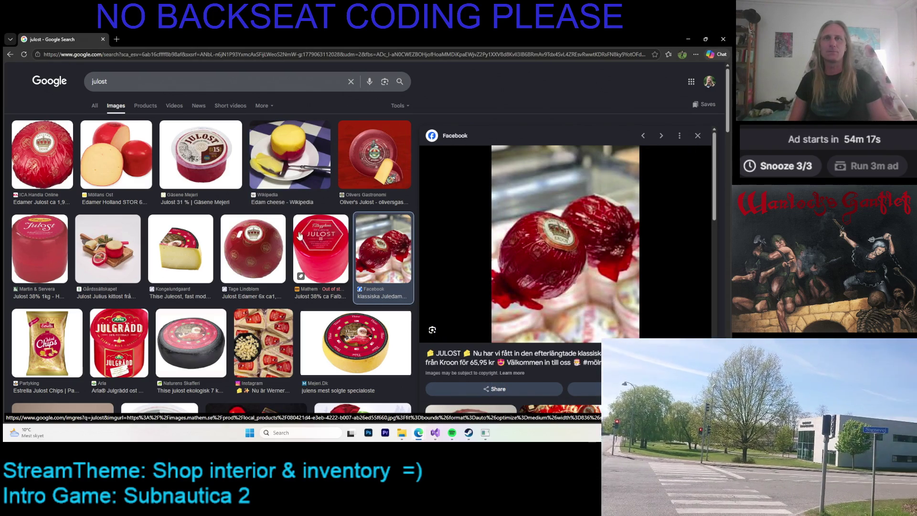
{"action": "left_click", "coordinate": [253, 248]}
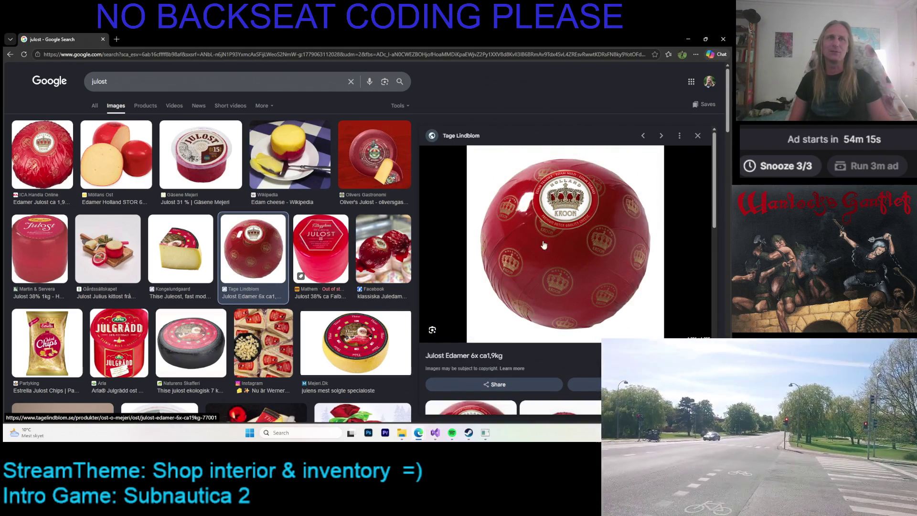
{"action": "left_click", "coordinate": [124, 175]}
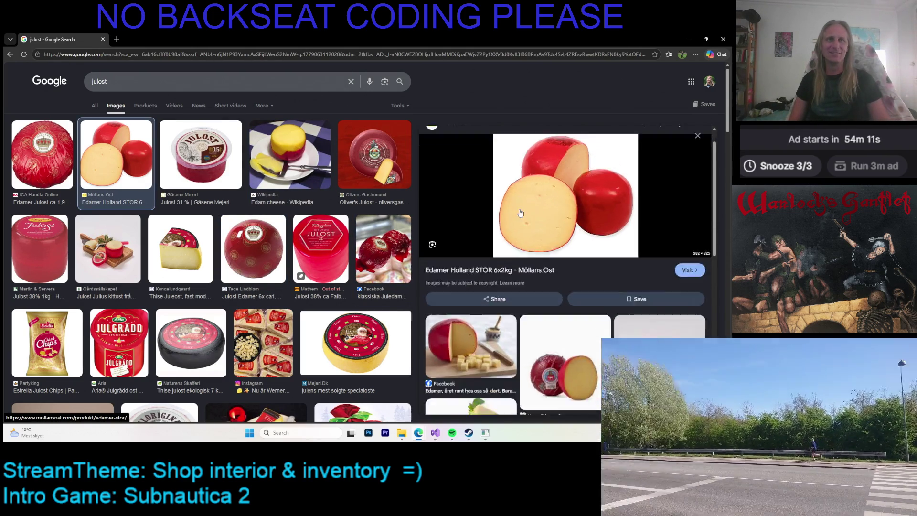
{"action": "scroll", "coordinate": [521, 213], "scroll_direction": "down", "scroll_amount": 3}
{"action": "left_click", "coordinate": [470, 210]}
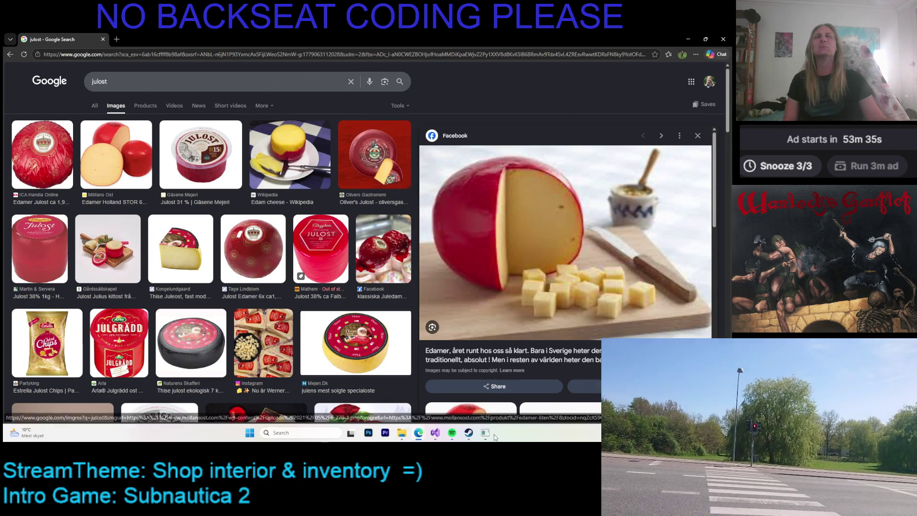
{"action": "left_click", "coordinate": [486, 433]}
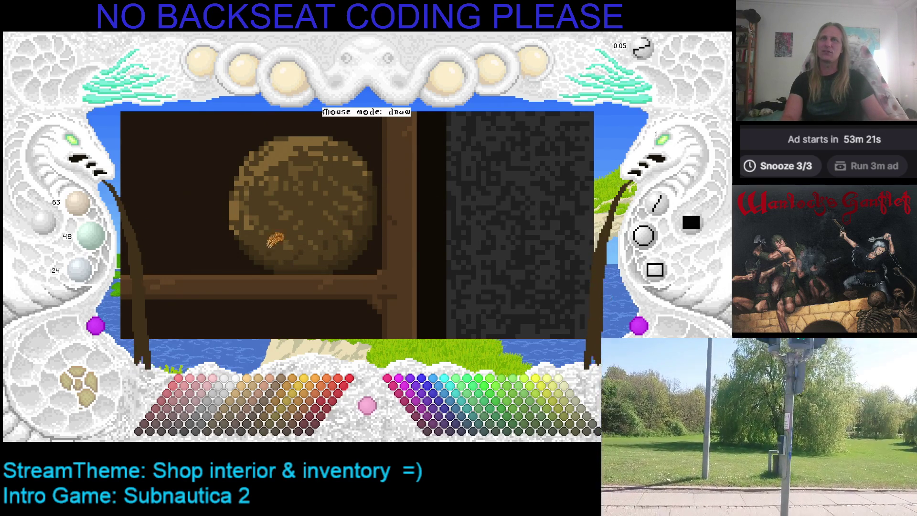
Step: Save the drawing and look over the upper pretzel shelf and shop wall
{"action": "key", "text": "ctrl+s"}
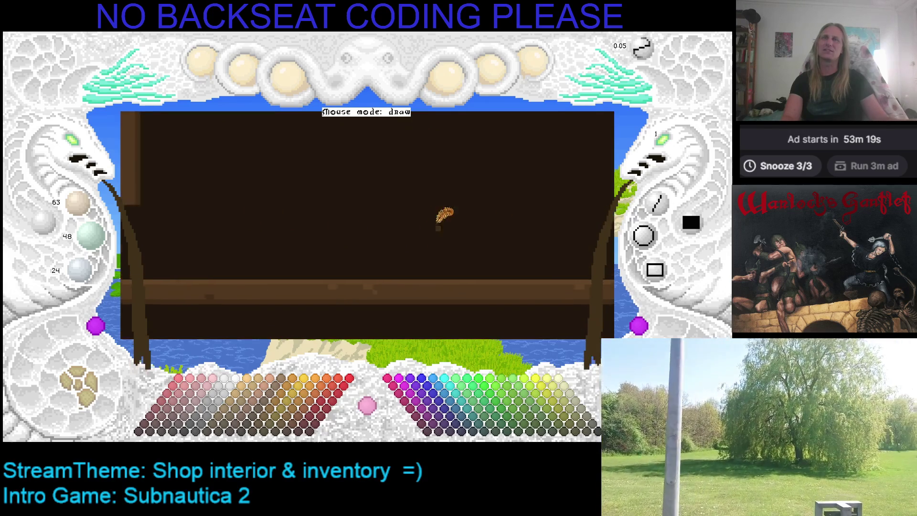
{"action": "key", "text": "Up"}
{"action": "key", "text": "Up"}
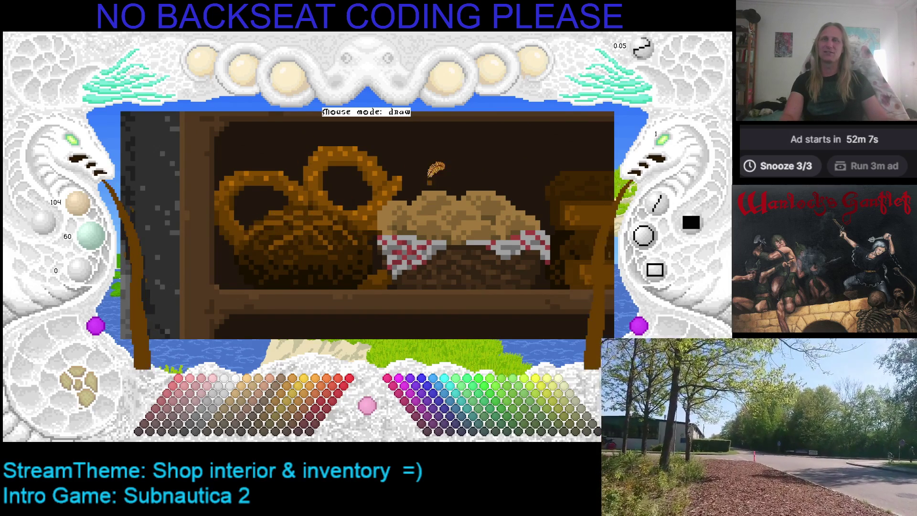
{"action": "key", "text": "Right"}
{"action": "key", "text": "Right"}
{"action": "key", "text": "Right"}
Step: Pan back to the round ball on the shelf and sample its dark brown
{"action": "key", "text": "Left"}
{"action": "key", "text": "Left"}
{"action": "key", "text": "Down"}
{"action": "key", "text": "Down"}
{"action": "key", "text": "Right"}
{"action": "key", "text": "Down"}
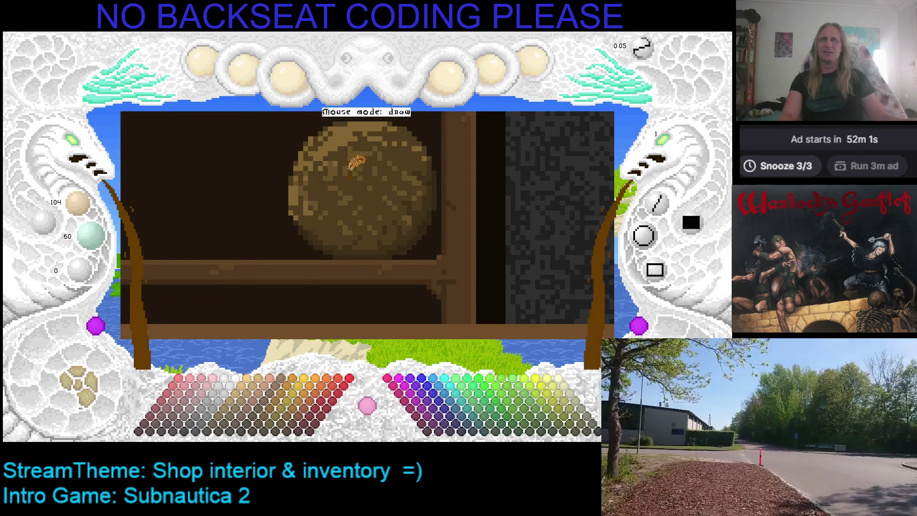
{"action": "key", "text": "Up"}
{"action": "right_click", "coordinate": [362, 154]}
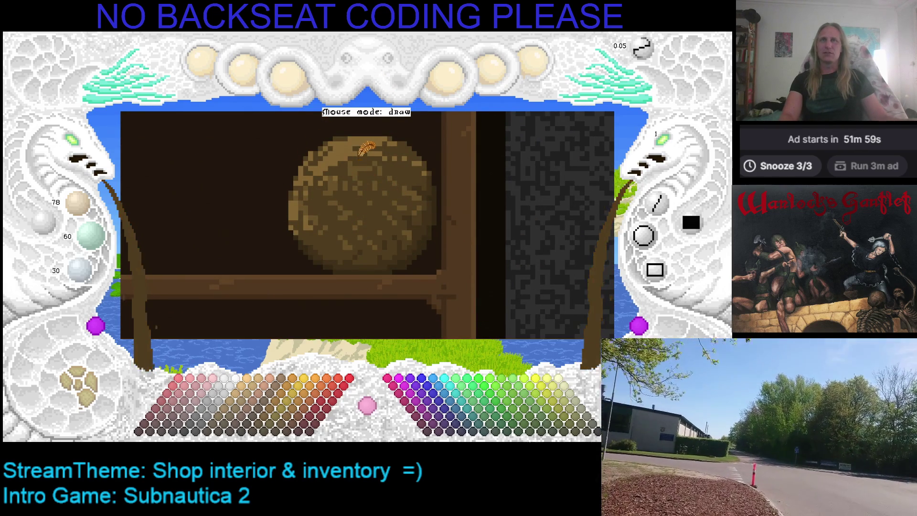
Step: Sample a lighter brown from the ball, shift the view and save
{"action": "right_click", "coordinate": [363, 159]}
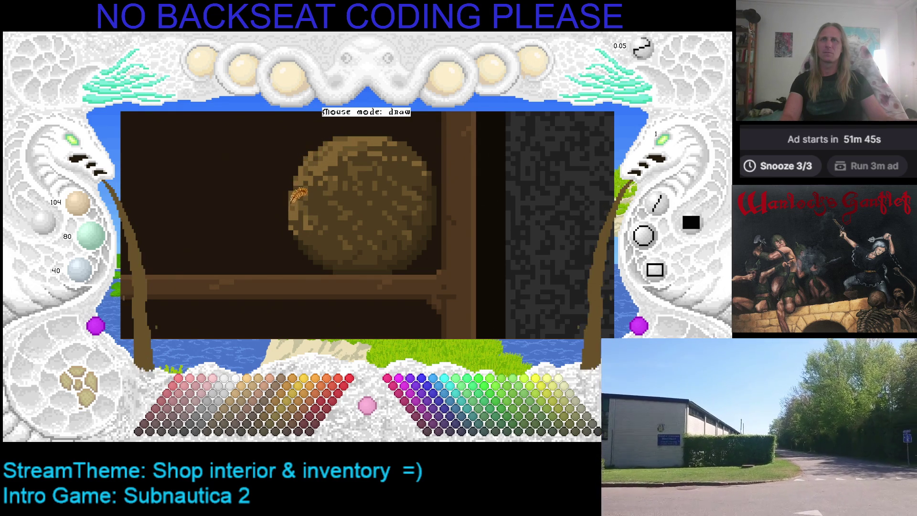
{"action": "left_click_drag", "start_coordinate": [379, 210], "coordinate": [338, 217]}
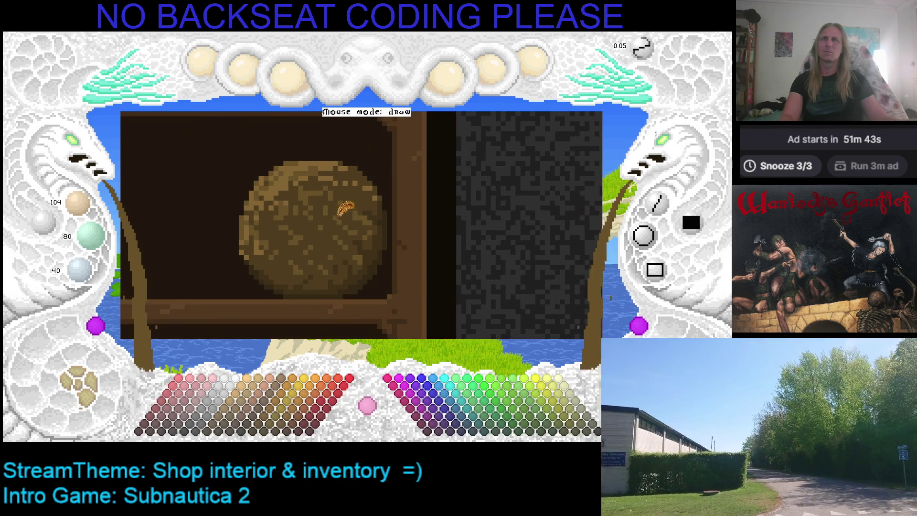
{"action": "key", "text": "ctrl+s"}
Step: Reframe the ball and choose pale grey-olive 127/127/96 as the drawing colour
{"action": "left_click_drag", "start_coordinate": [356, 207], "coordinate": [319, 198]}
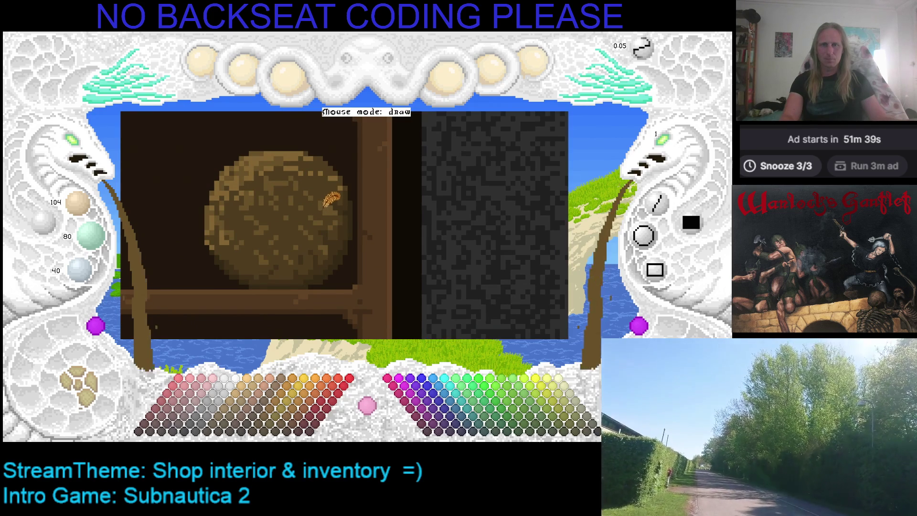
{"action": "key", "text": "Left"}
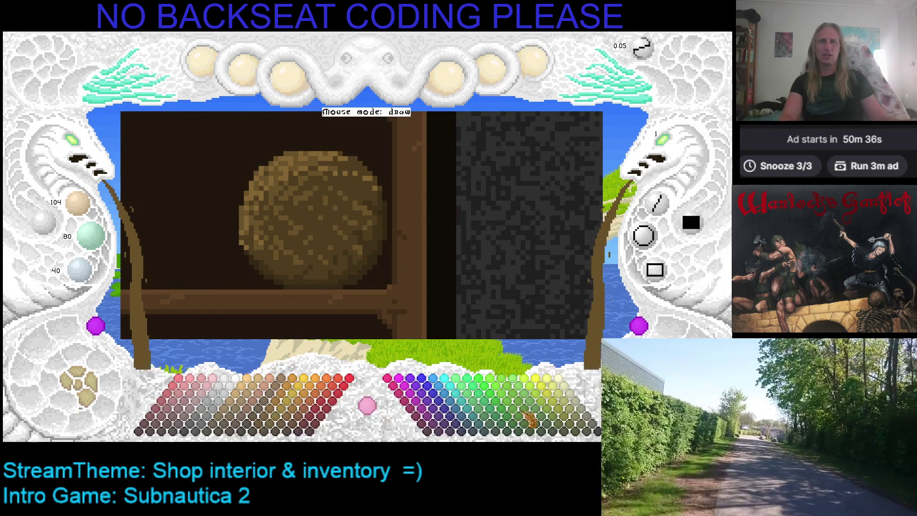
{"action": "left_click", "coordinate": [580, 432]}
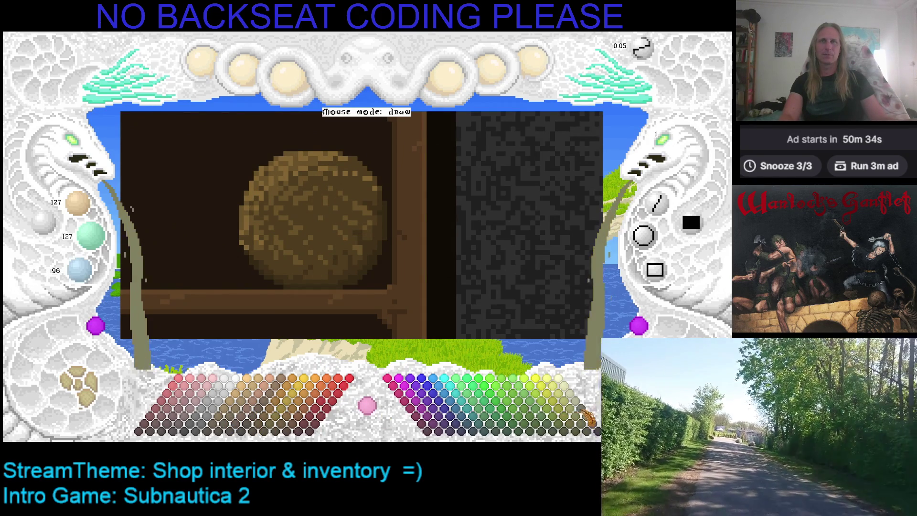
Step: Draw a pale ring on the cheese ball and thicken its left side
{"action": "mouse_move", "coordinate": [276, 212]}
{"action": "left_mouse_down"}
{"action": "mouse_move", "coordinate": [332, 203]}
{"action": "mouse_move", "coordinate": [291, 203]}
{"action": "left_mouse_up"}
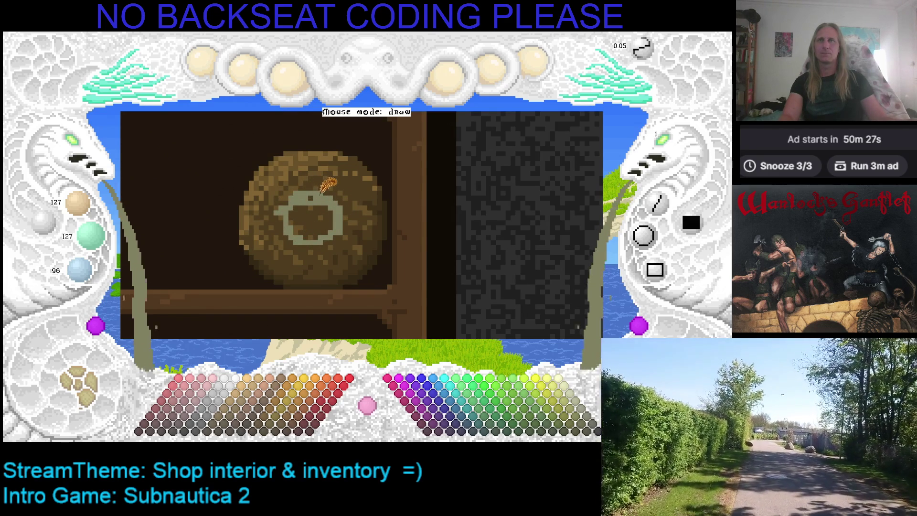
{"action": "right_click", "coordinate": [309, 183]}
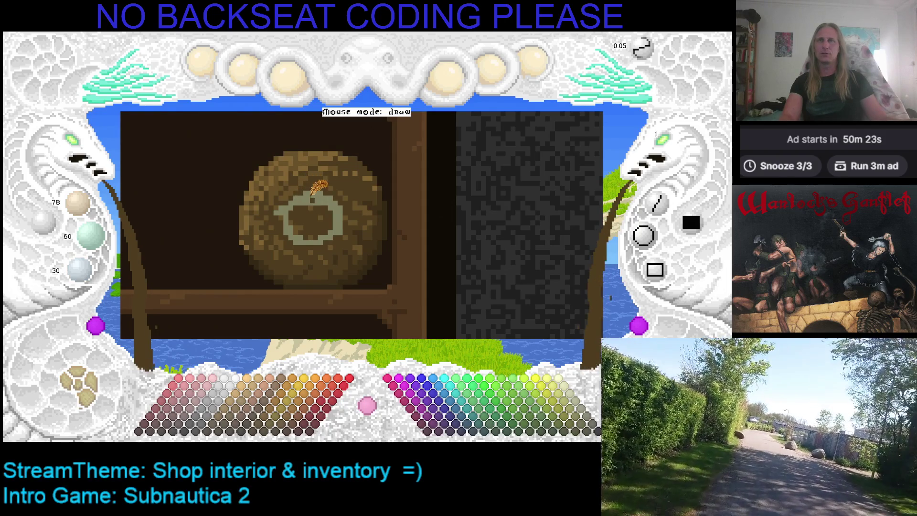
{"action": "right_click", "coordinate": [307, 194]}
{"action": "right_click", "coordinate": [281, 205]}
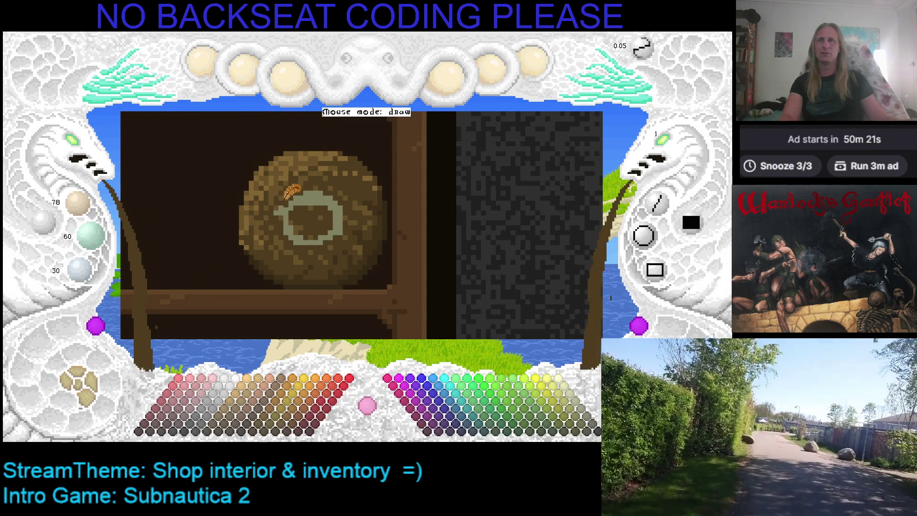
{"action": "right_click", "coordinate": [297, 195]}
{"action": "left_click_drag", "start_coordinate": [285, 209], "coordinate": [281, 222]}
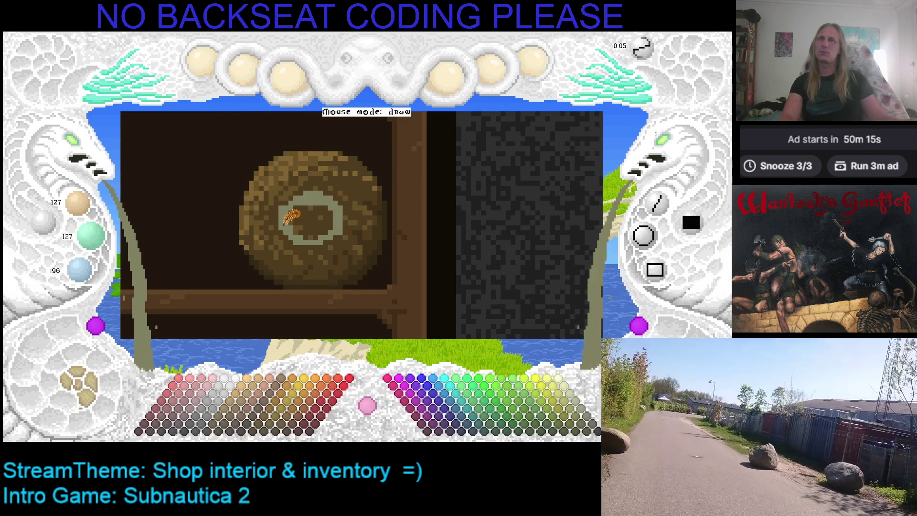
Step: Fill in the ring's upper right with the pale grey-olive
{"action": "right_click", "coordinate": [282, 201]}
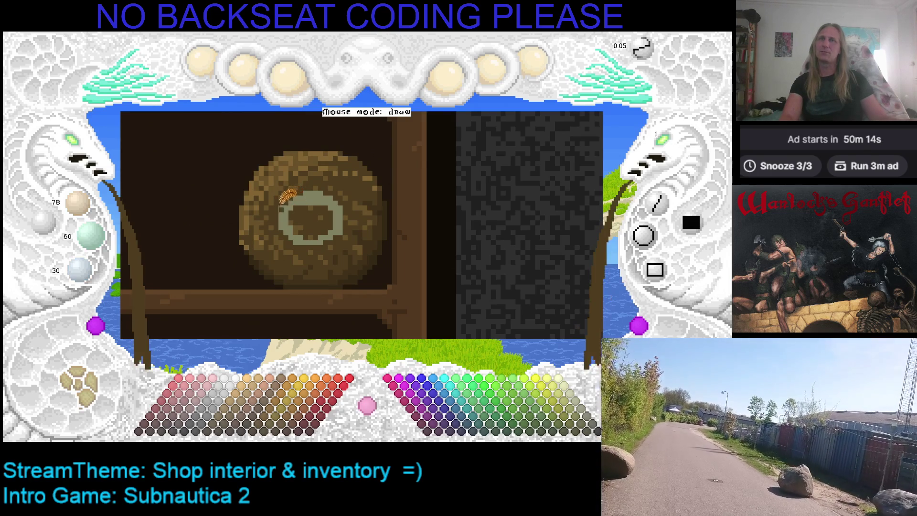
{"action": "right_click", "coordinate": [313, 203]}
{"action": "mouse_move", "coordinate": [317, 206]}
{"action": "left_mouse_down"}
{"action": "mouse_move", "coordinate": [327, 217]}
{"action": "mouse_move", "coordinate": [294, 211]}
{"action": "mouse_move", "coordinate": [334, 220]}
{"action": "mouse_move", "coordinate": [309, 234]}
{"action": "left_mouse_up"}
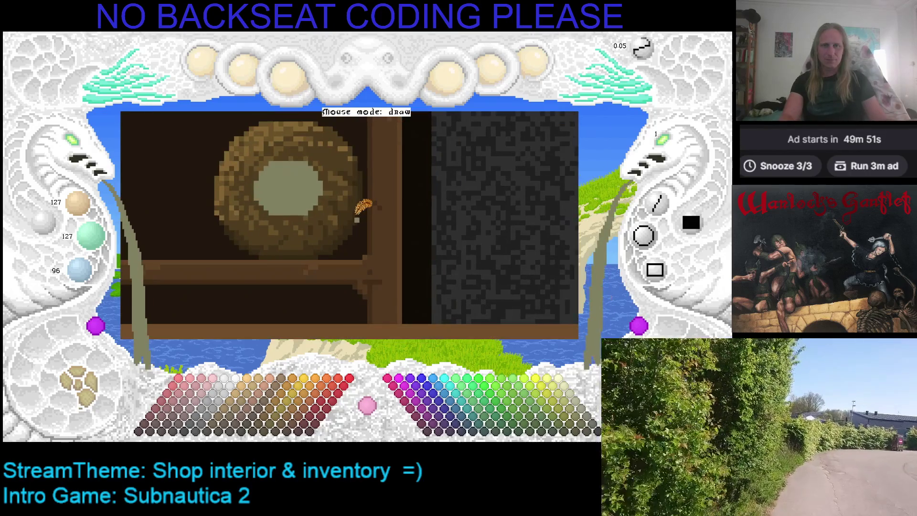
Step: Recentre the view on the cheese and sample the brown of its rind
{"action": "scroll", "coordinate": [358, 234], "scroll_direction": "up", "scroll_amount": 1}
{"action": "scroll", "coordinate": [362, 241], "scroll_direction": "down", "scroll_amount": 1}
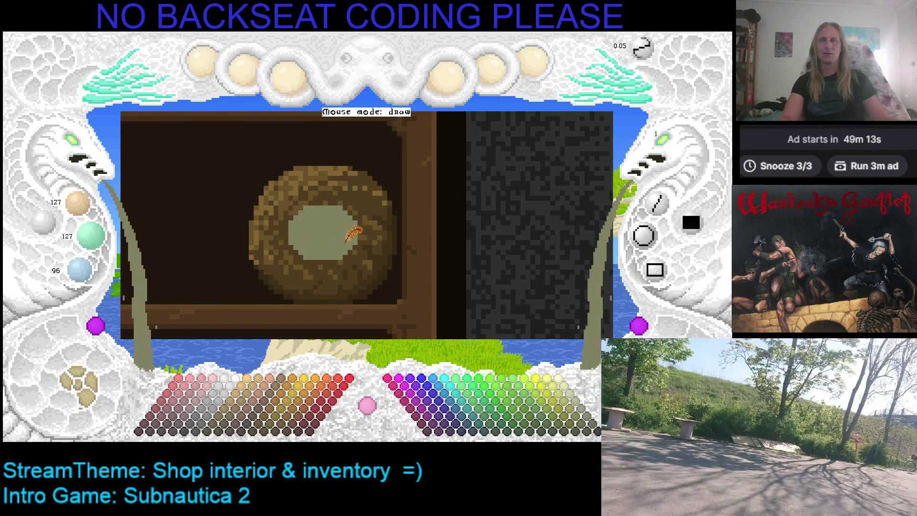
{"action": "left_click_drag", "start_coordinate": [356, 225], "coordinate": [336, 210]}
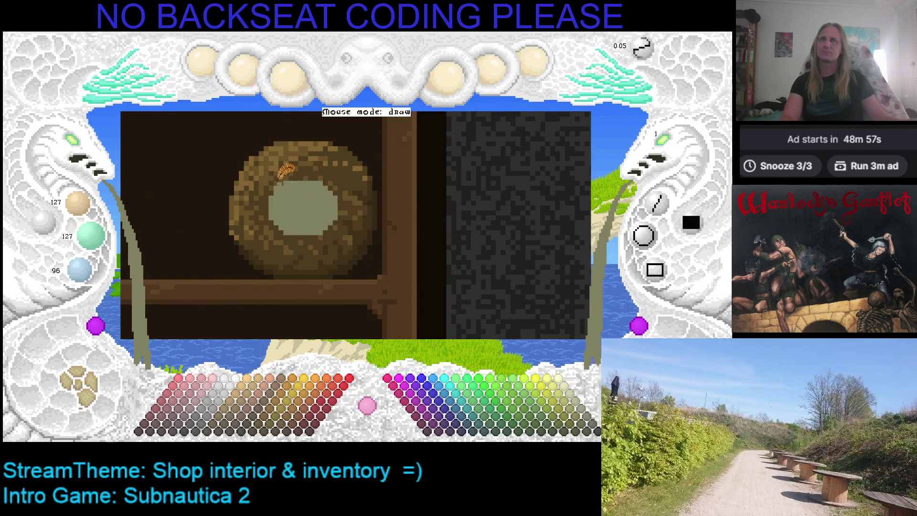
{"action": "right_click", "coordinate": [292, 175]}
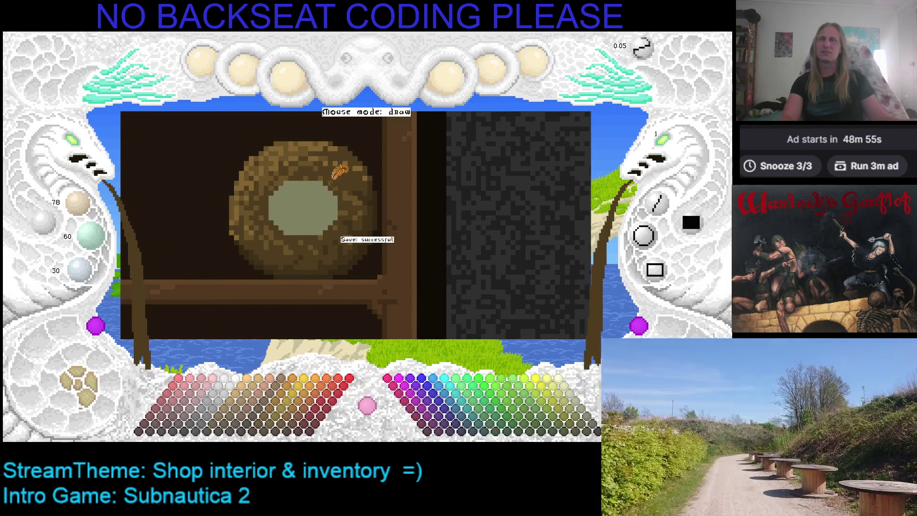
{"action": "key", "text": "Right"}
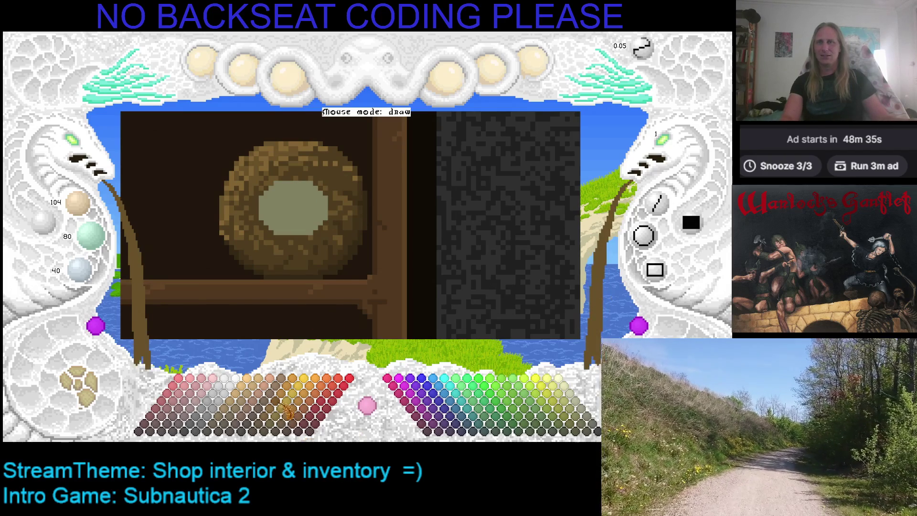
Step: Draw a reddish-brown ring around the pale cut face, then pick dark teal 0/63/63
{"action": "left_click", "coordinate": [258, 415]}
{"action": "mouse_move", "coordinate": [269, 222]}
{"action": "left_mouse_down"}
{"action": "mouse_move", "coordinate": [322, 211]}
{"action": "mouse_move", "coordinate": [310, 187]}
{"action": "mouse_move", "coordinate": [278, 190]}
{"action": "mouse_move", "coordinate": [319, 213]}
{"action": "left_mouse_up"}
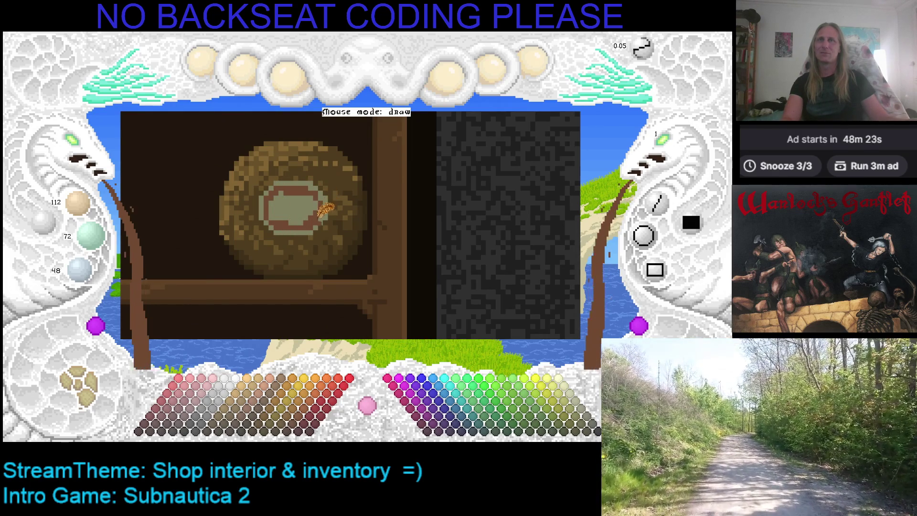
{"action": "right_click", "coordinate": [282, 193]}
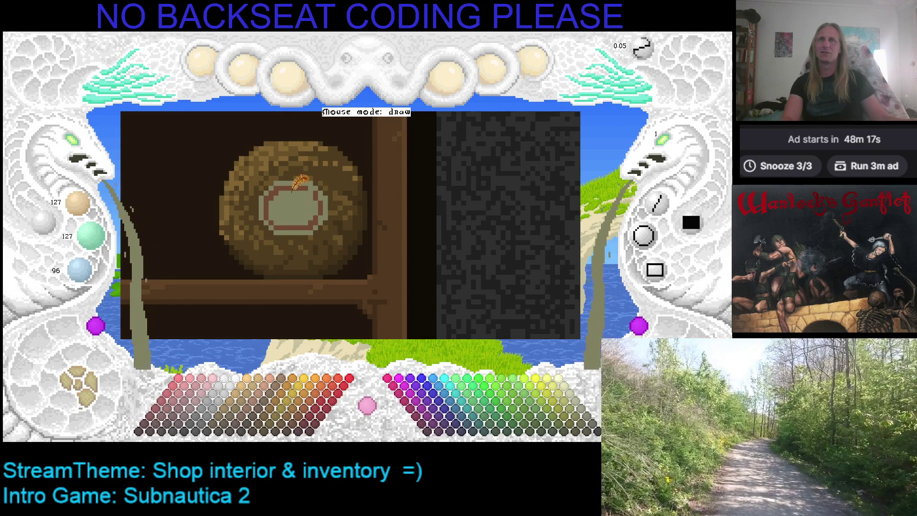
{"action": "right_click", "coordinate": [300, 187]}
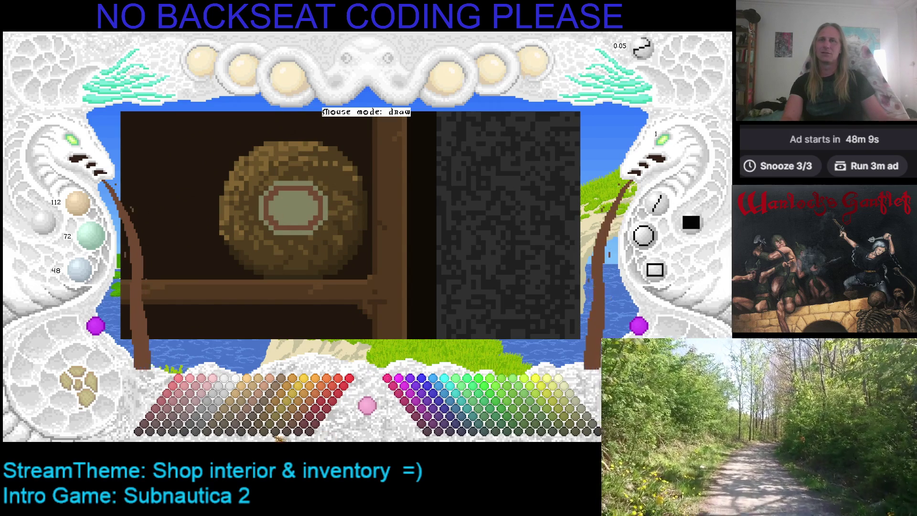
{"action": "left_click", "coordinate": [486, 431]}
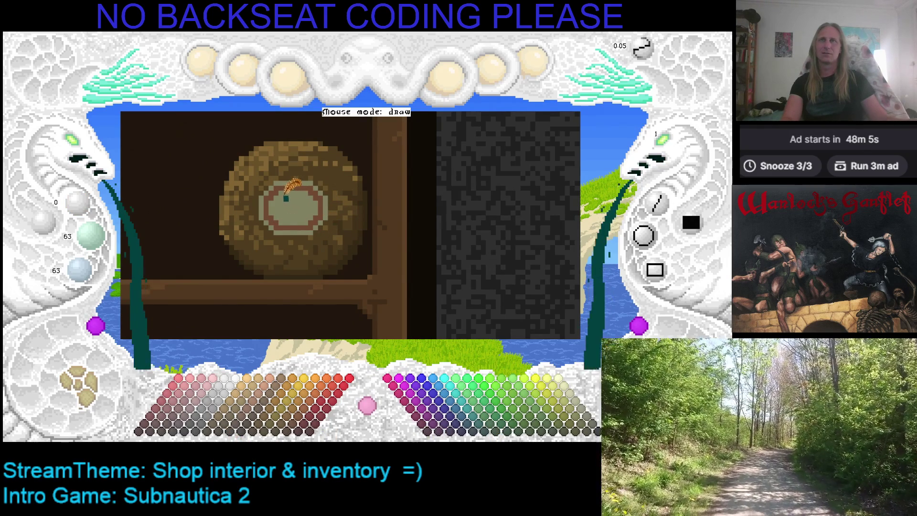
Step: Paint a teal logo mark in the cut face centre, refining it with near-black and dark grey
{"action": "left_click", "coordinate": [296, 210]}
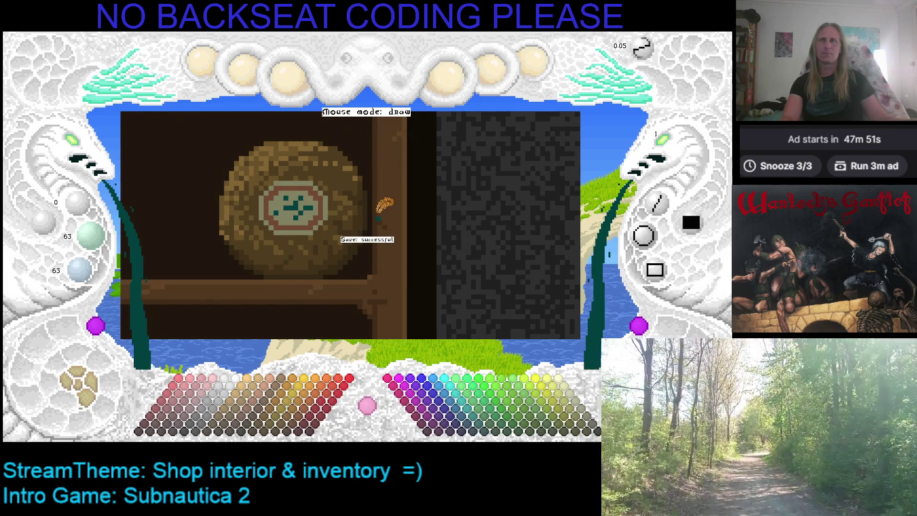
{"action": "scroll", "coordinate": [392, 199], "scroll_direction": "left", "scroll_amount": 2}
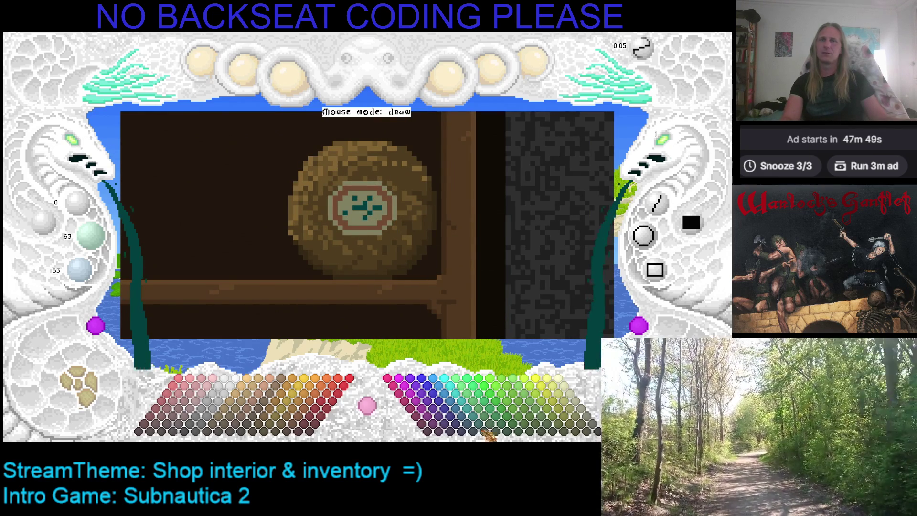
{"action": "left_click", "coordinate": [191, 434]}
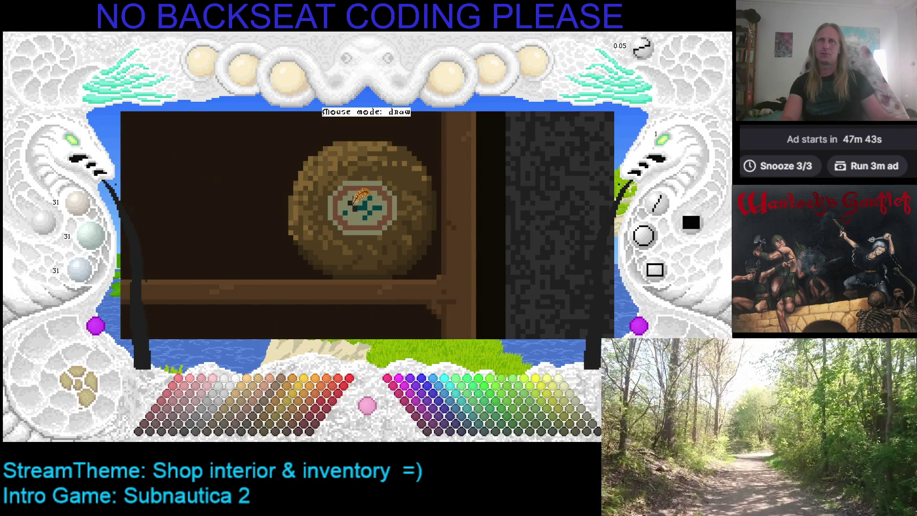
{"action": "left_click", "coordinate": [196, 427]}
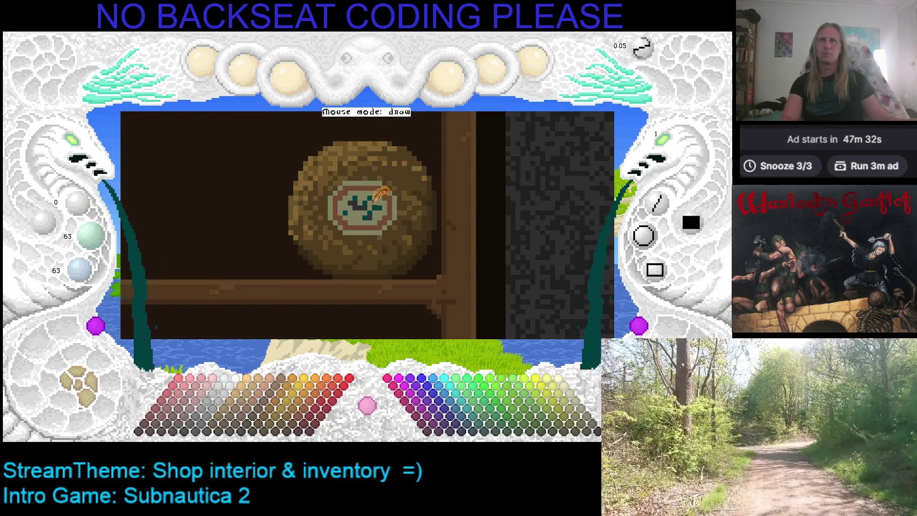
{"action": "right_click", "coordinate": [361, 203]}
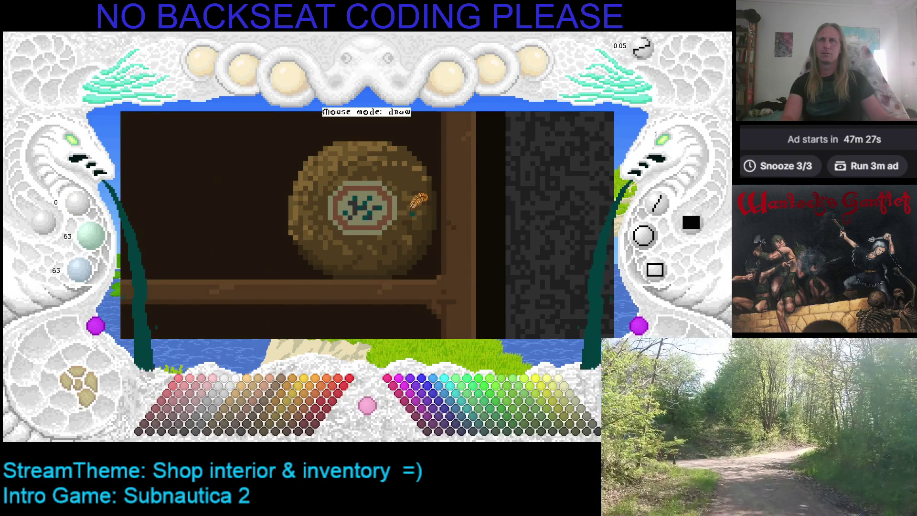
{"action": "key", "text": "Right"}
{"action": "key", "text": "Up"}
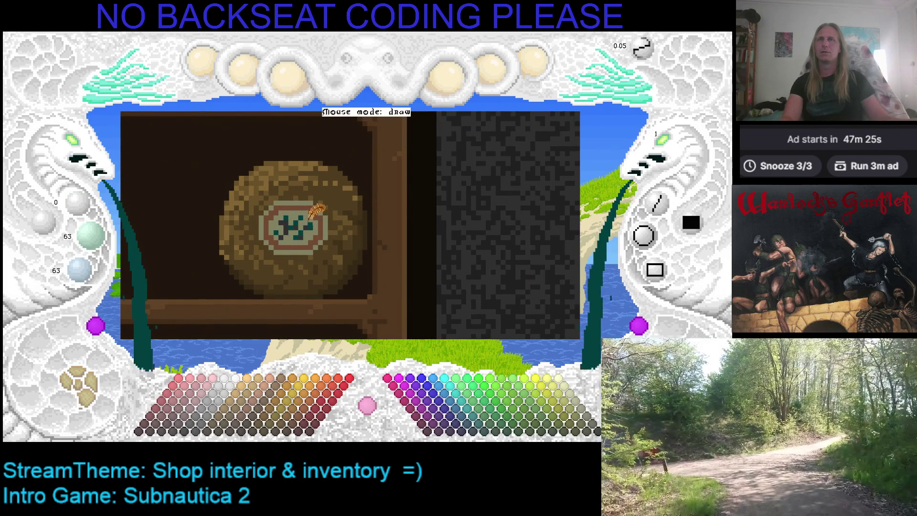
Step: Pan around the shelf surrounding the cheese to see more of the shelves
{"action": "key", "text": "Right"}
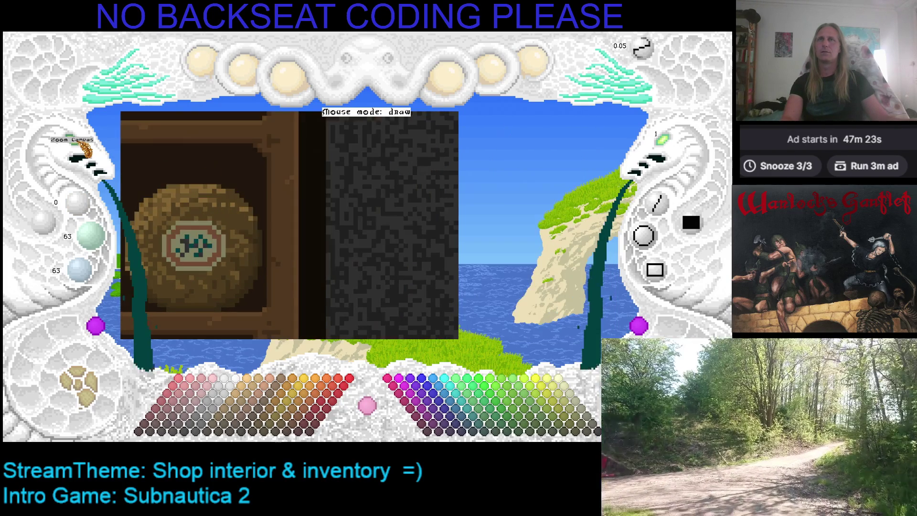
{"action": "key", "text": "Right"}
{"action": "key", "text": "Up"}
{"action": "key", "text": "Left"}
{"action": "key", "text": "Left"}
{"action": "key", "text": "Down"}
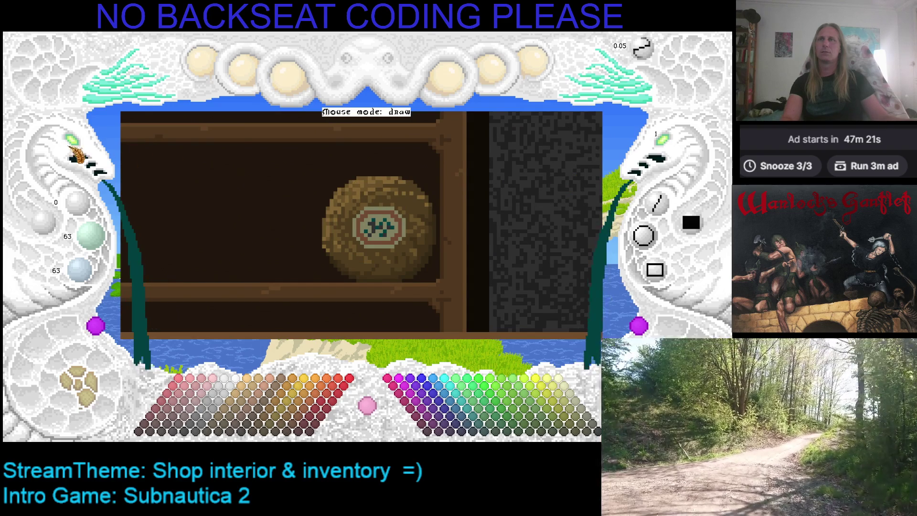
{"action": "key", "text": "Right"}
{"action": "key", "text": "Up"}
{"action": "key", "text": "Right"}
{"action": "key", "text": "Left"}
{"action": "key", "text": "Left"}
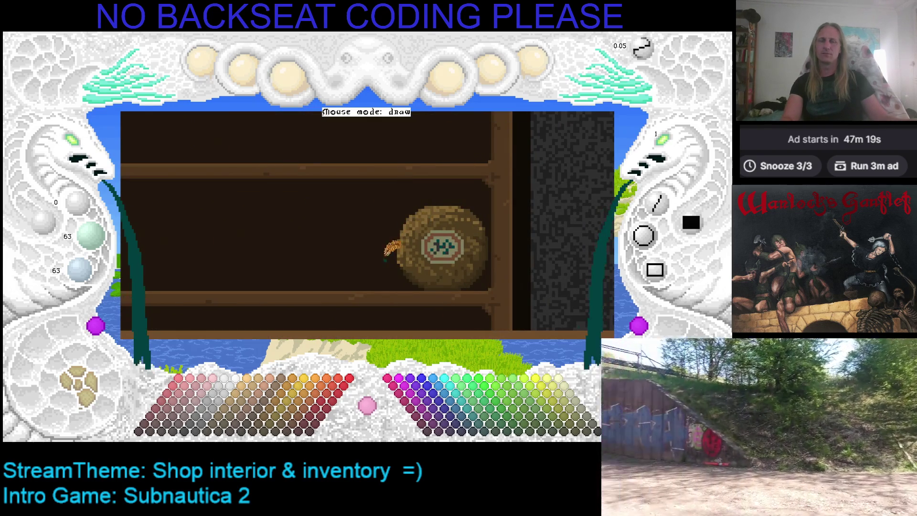
{"action": "key", "text": "Left"}
{"action": "key", "text": "Down"}
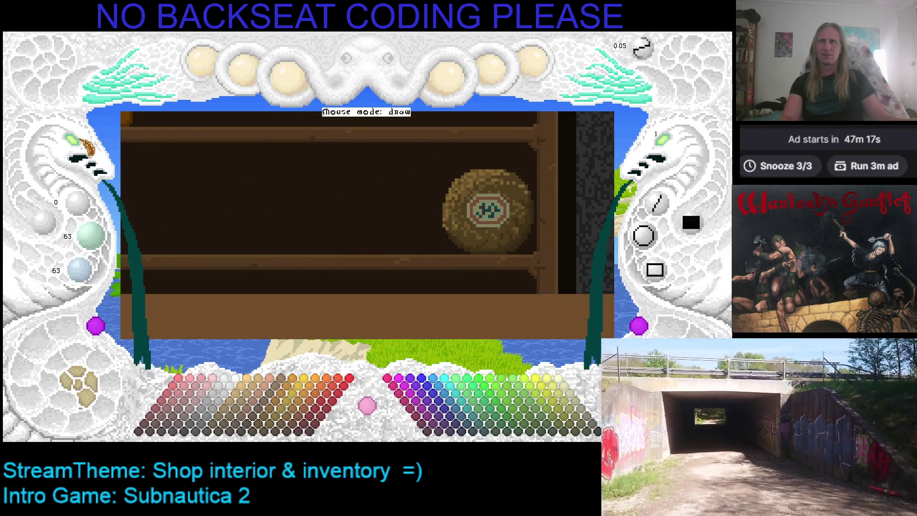
Step: Zoom out to show the whole shelf unit and the shopkeeper at the counter
{"action": "key", "text": "minus"}
{"action": "key", "text": "Left"}
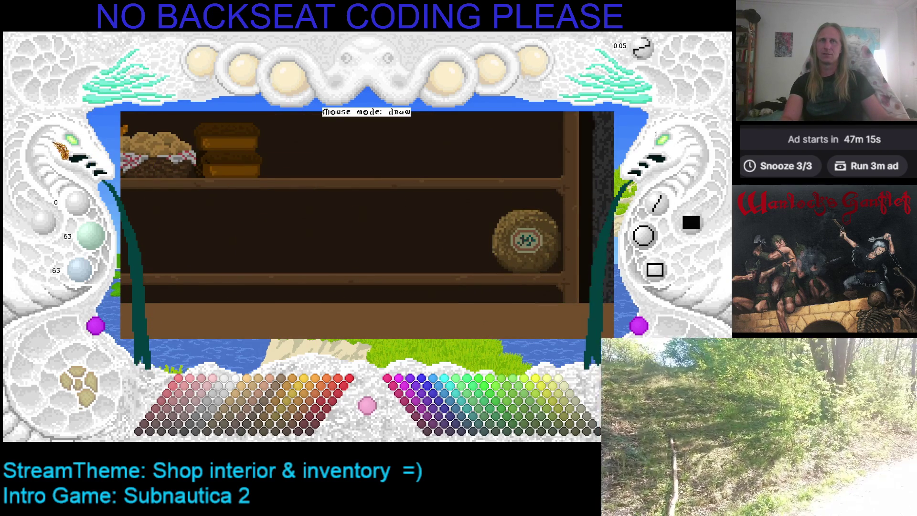
{"action": "key", "text": "minus"}
{"action": "key", "text": "minus"}
{"action": "key", "text": "plus"}
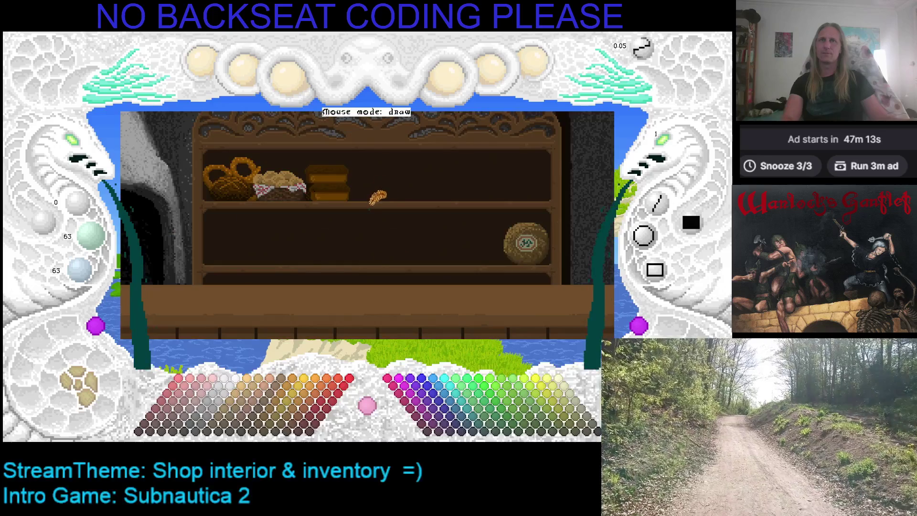
{"action": "key", "text": "minus"}
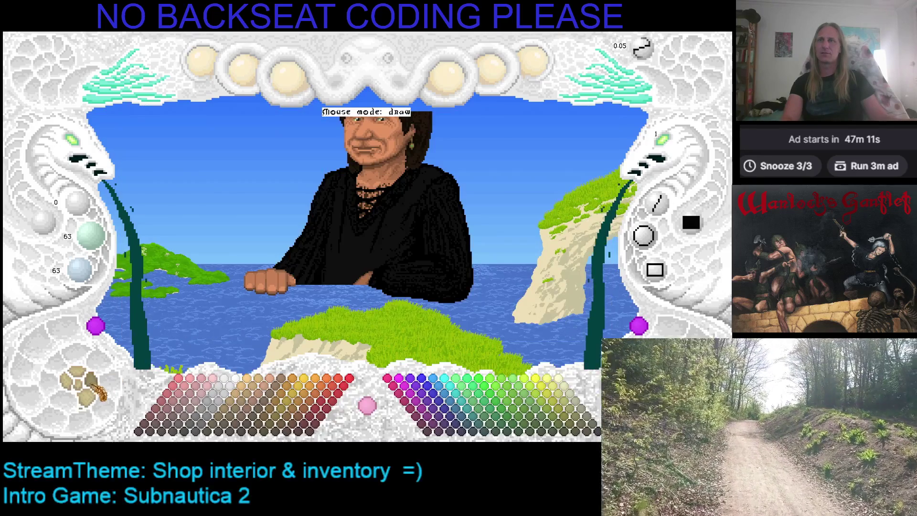
{"action": "key", "text": "Right"}
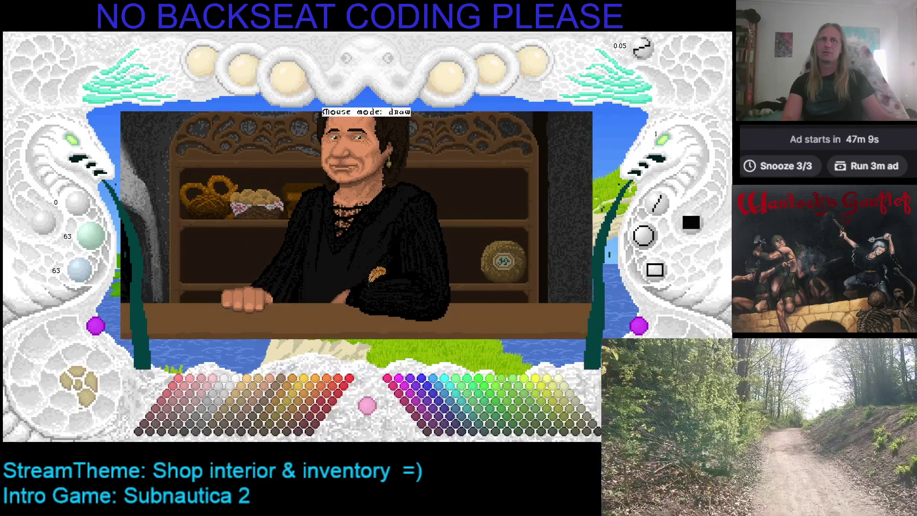
{"action": "key", "text": "Right"}
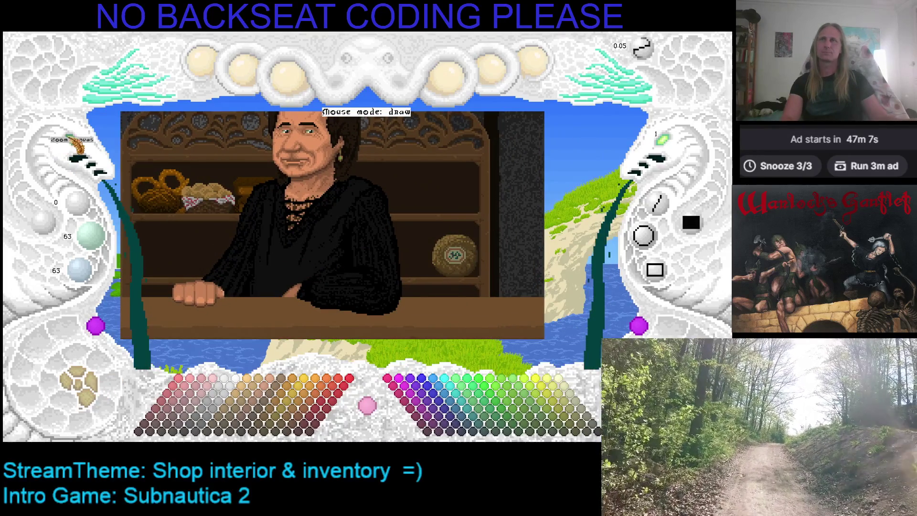
{"action": "left_click", "coordinate": [74, 143]}
Step: Zoom back in on the shelf, eyedrop the cheese rind's brown 78/60/30, and pan to empty shelf space
{"action": "scroll", "coordinate": [287, 159], "scroll_direction": "up", "scroll_amount": 1}
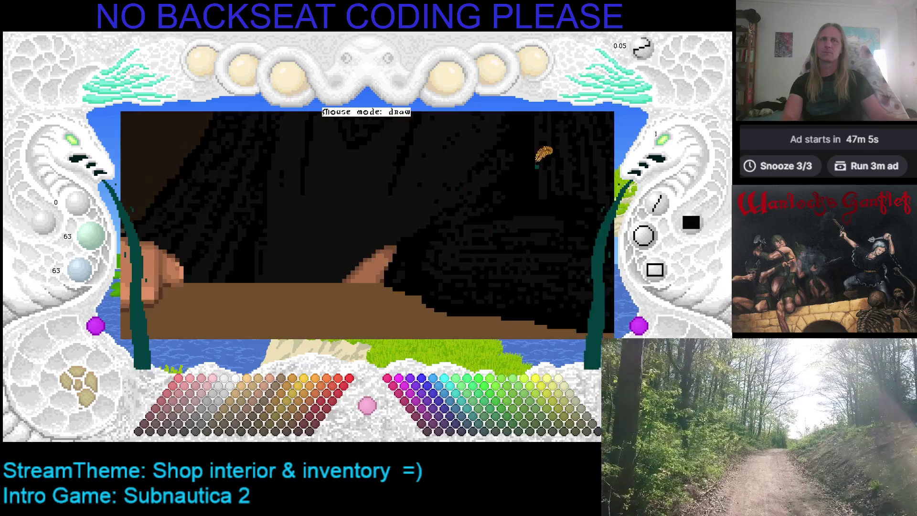
{"action": "scroll", "coordinate": [526, 158], "scroll_direction": "down", "scroll_amount": 2}
{"action": "scroll", "coordinate": [395, 188], "scroll_direction": "down", "scroll_amount": 1}
{"action": "left_click", "coordinate": [90, 379]}
{"action": "left_click", "coordinate": [90, 379]}
{"action": "right_click", "coordinate": [248, 235]}
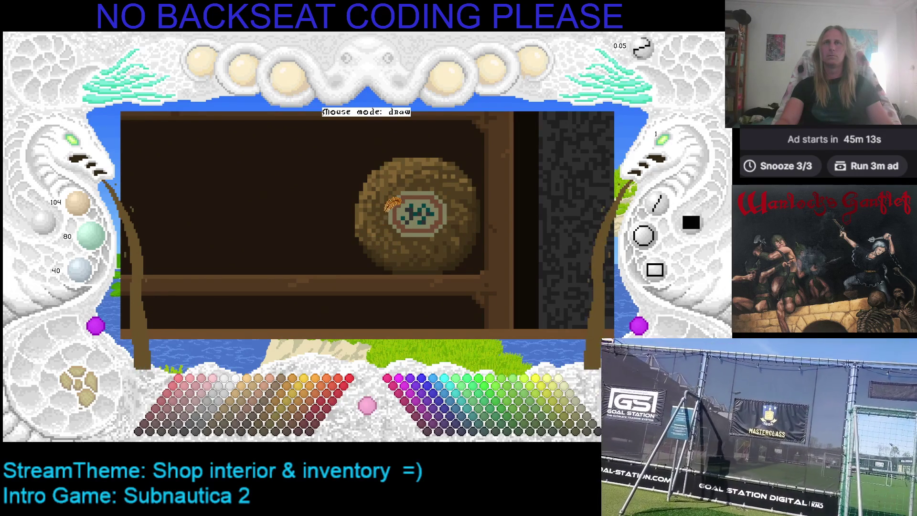
{"action": "key", "text": "Left"}
{"action": "key", "text": "Down"}
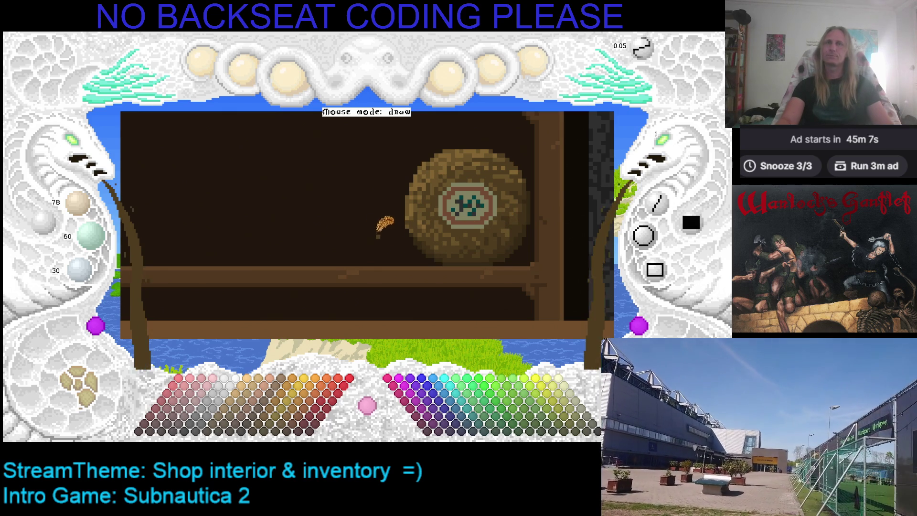
Step: In a darker brown, outline a rectangular box on the shelf left of the cheese and flood-fill it solid
{"action": "key", "text": "Left"}
{"action": "key", "text": "Left"}
{"action": "key", "text": "Left"}
{"action": "key", "text": "Left"}
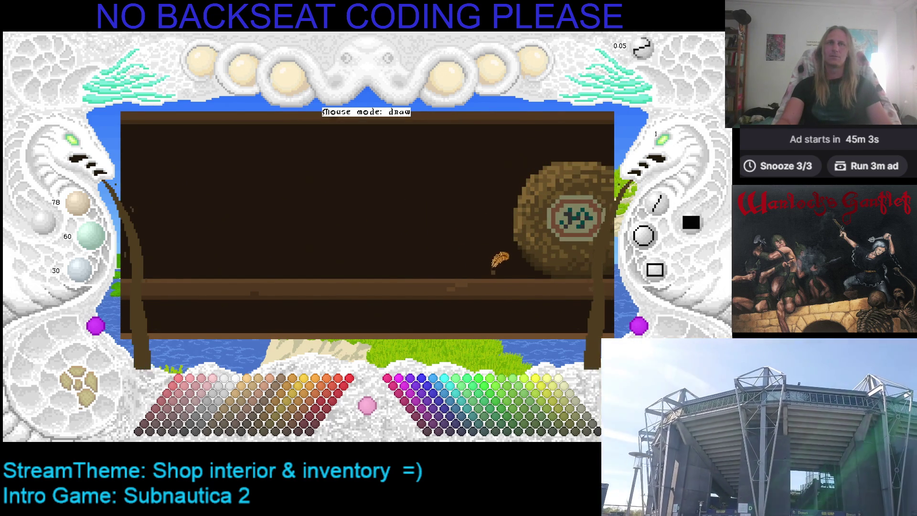
{"action": "left_click_drag", "start_coordinate": [506, 260], "coordinate": [496, 237]}
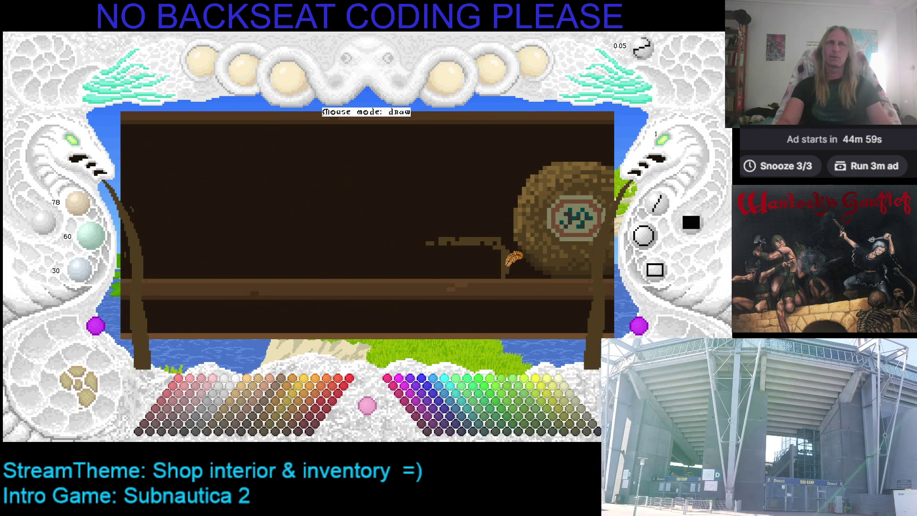
{"action": "left_click_drag", "start_coordinate": [503, 261], "coordinate": [417, 246]}
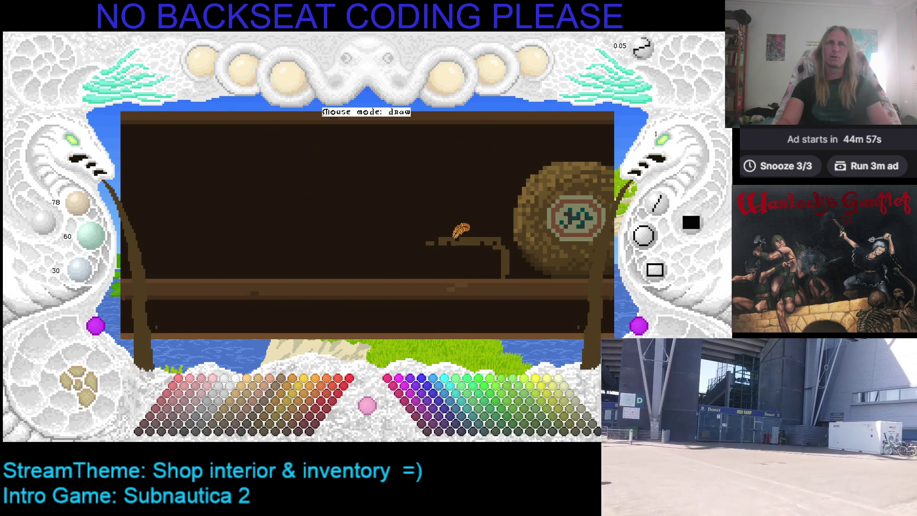
{"action": "key", "text": "Right"}
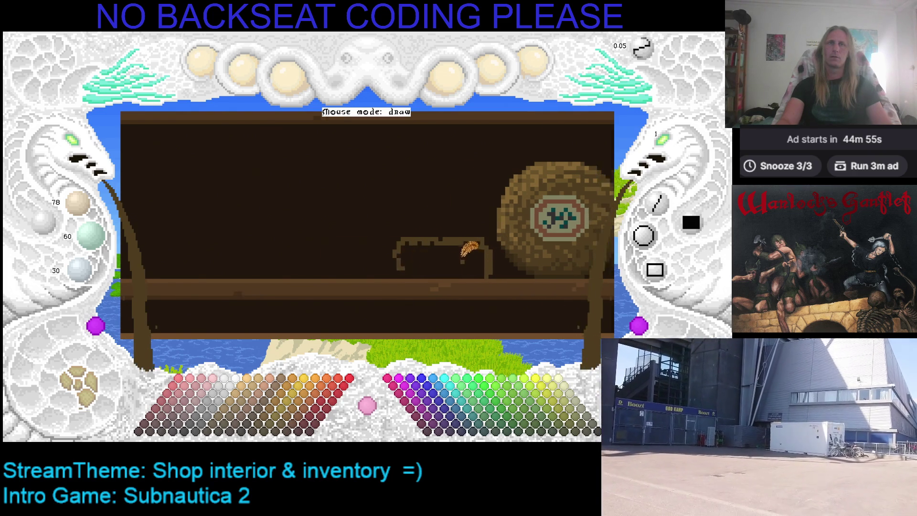
{"action": "mouse_move", "coordinate": [316, 235]}
{"action": "left_mouse_down"}
{"action": "mouse_move", "coordinate": [311, 270]}
{"action": "mouse_move", "coordinate": [366, 270]}
{"action": "left_mouse_up"}
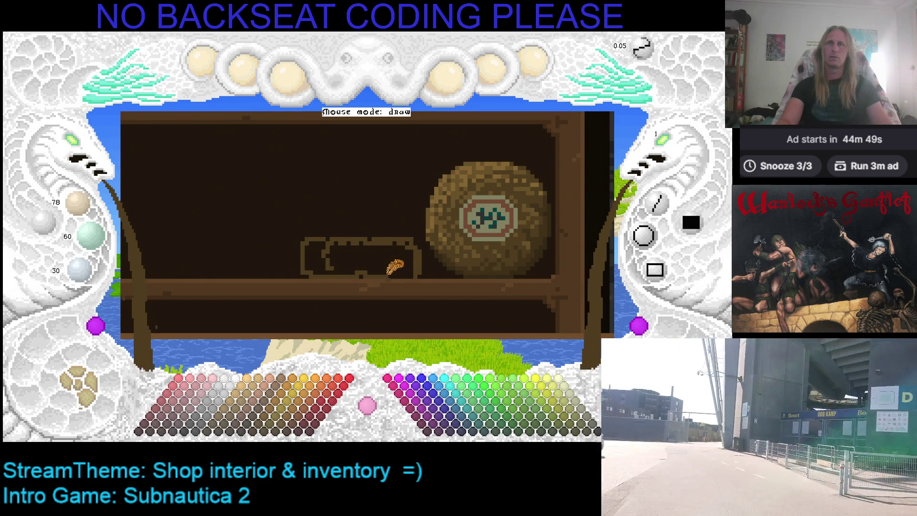
{"action": "left_click", "coordinate": [381, 261]}
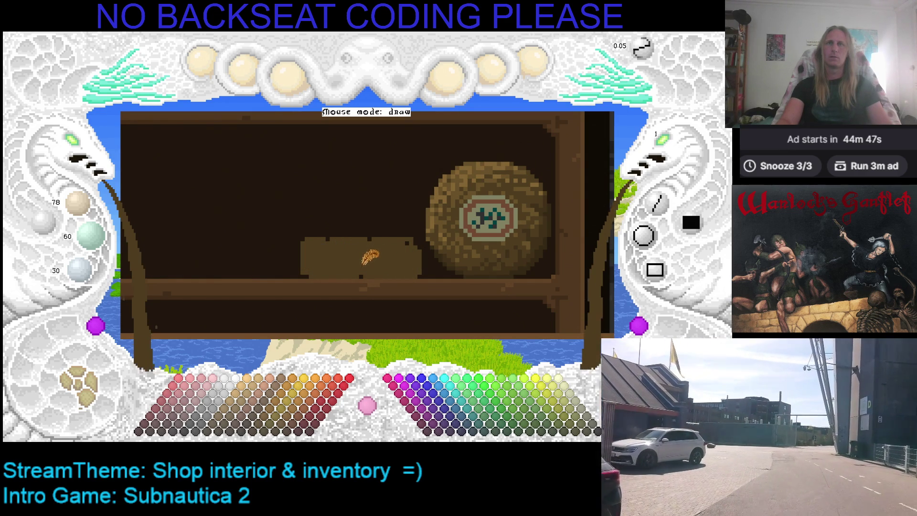